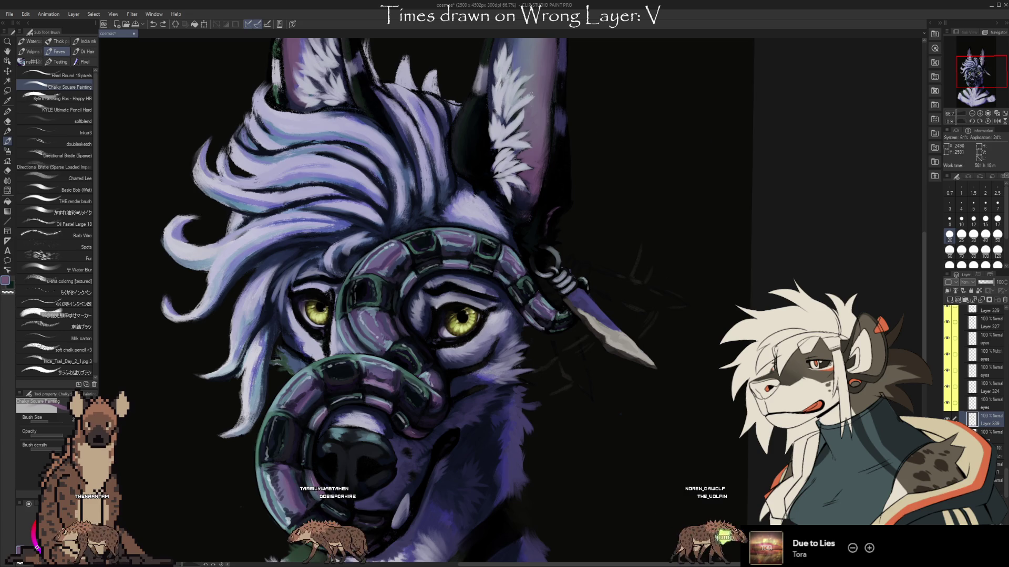
Step: Eyedrop a light purple from the left ear, resampling it several times
scroll(718, 399, down, 3)
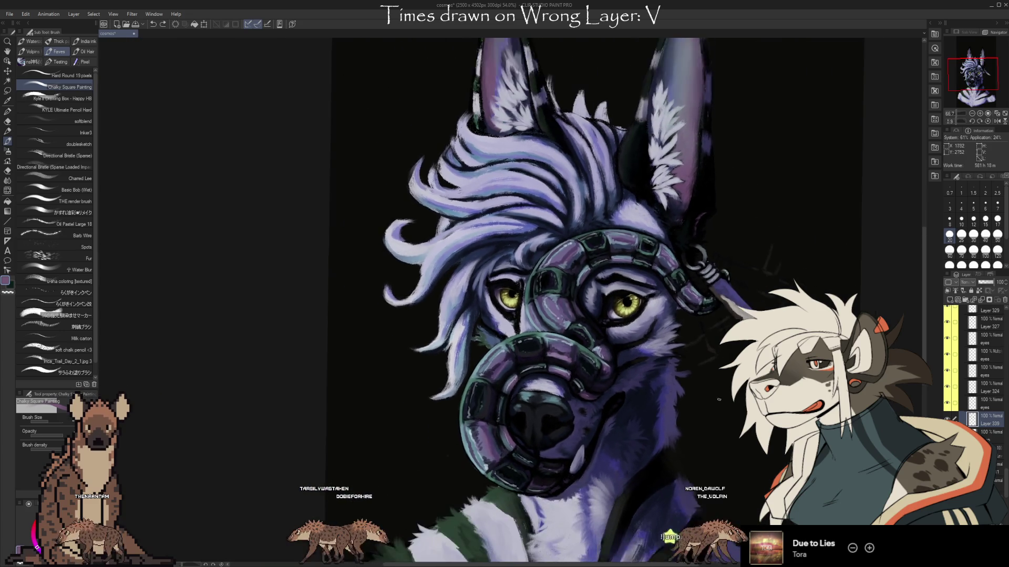
scroll(718, 399, down, 3)
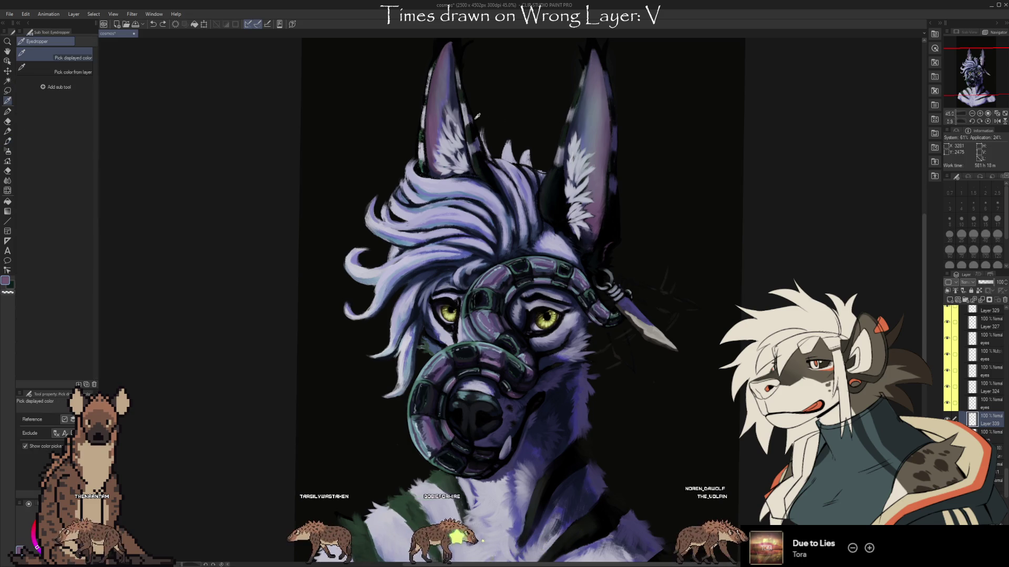
alt+click(460, 126)
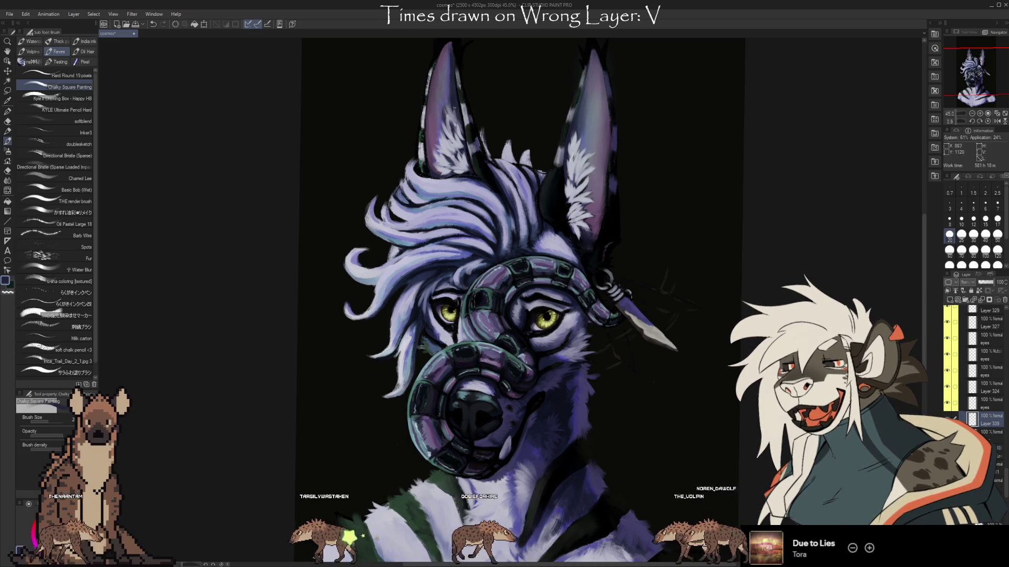
key(i)
click(449, 107)
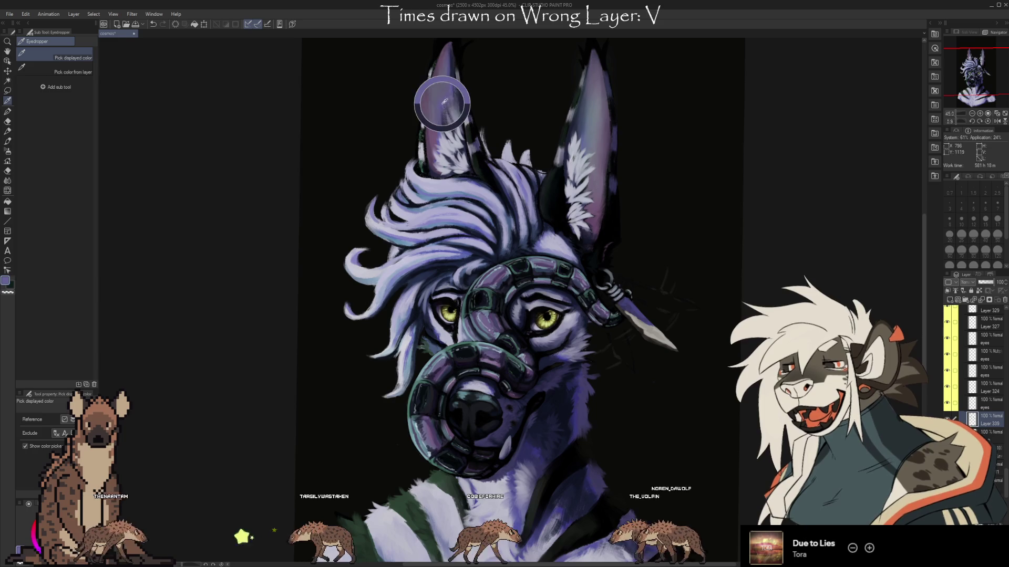
key(b)
alt+click(454, 120)
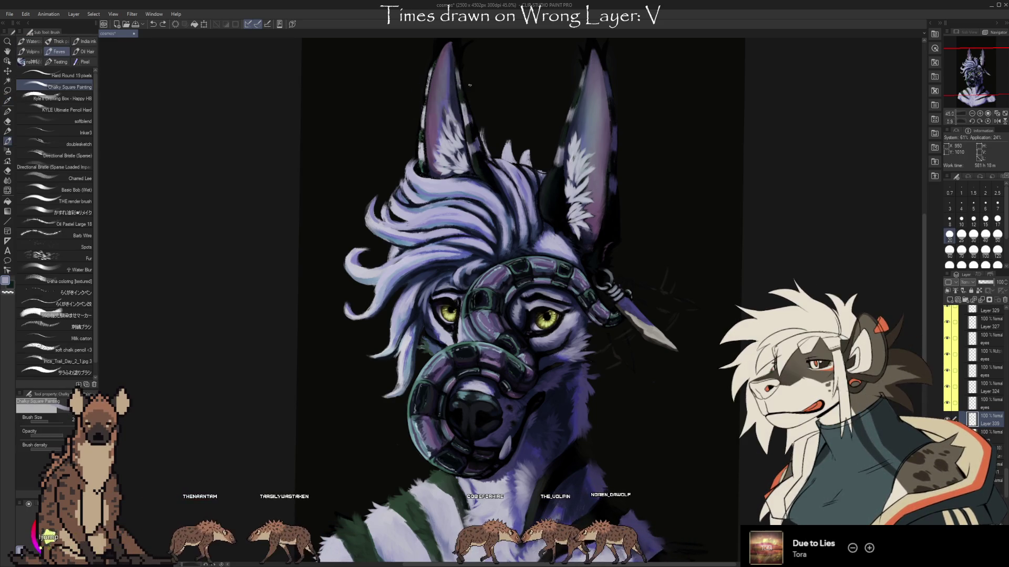
alt+click(450, 108)
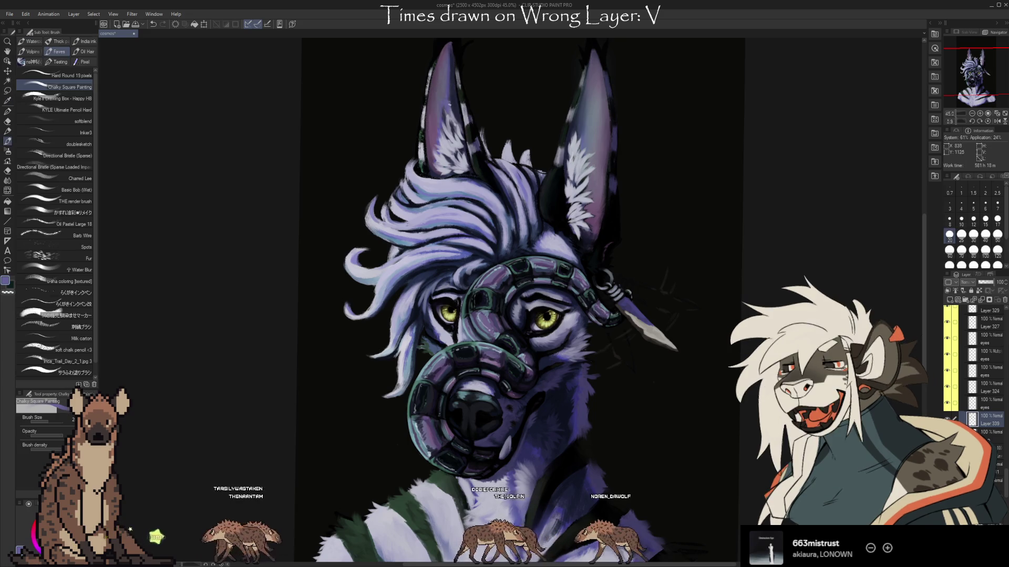
alt+click(455, 106)
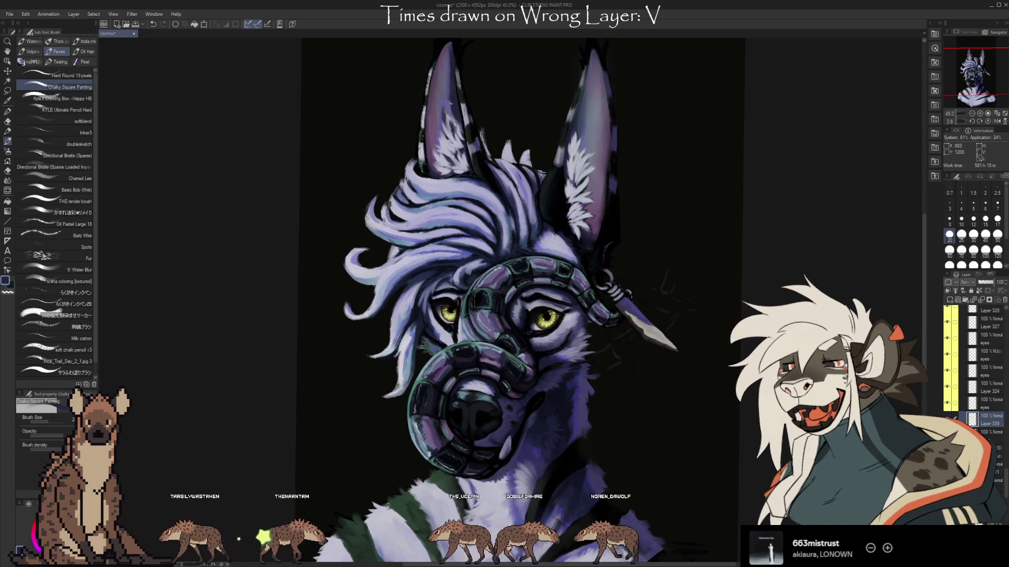
alt+click(452, 98)
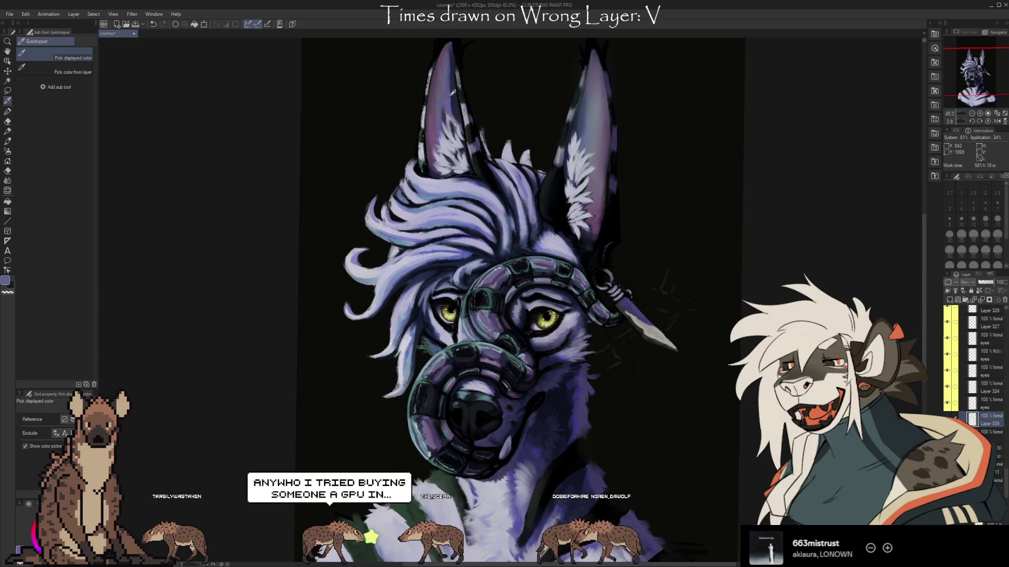
alt+click(454, 105)
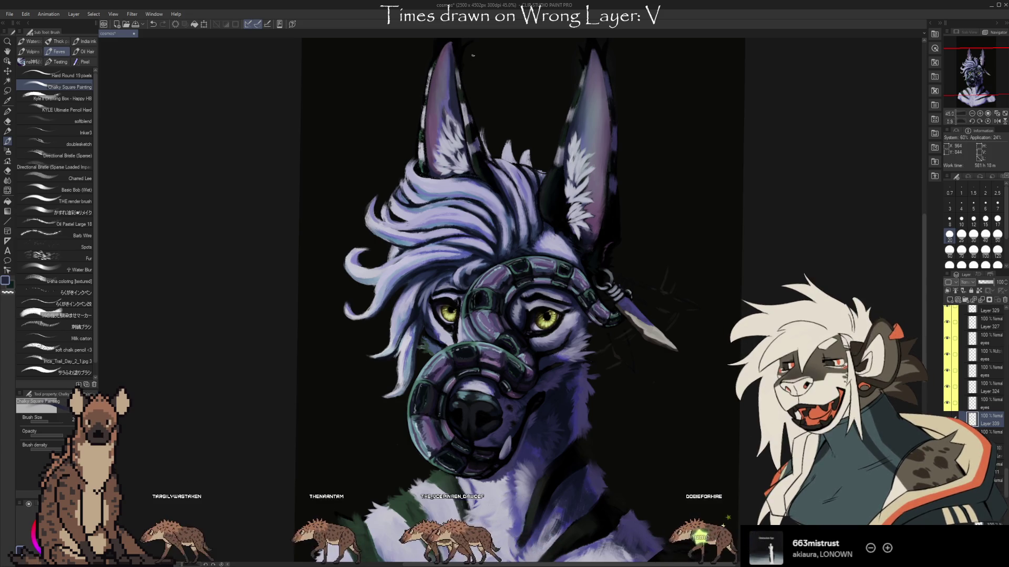
Step: Enlarge the brush from 20 to 50 and sample lighter purples near the left ear tip
key(alt)
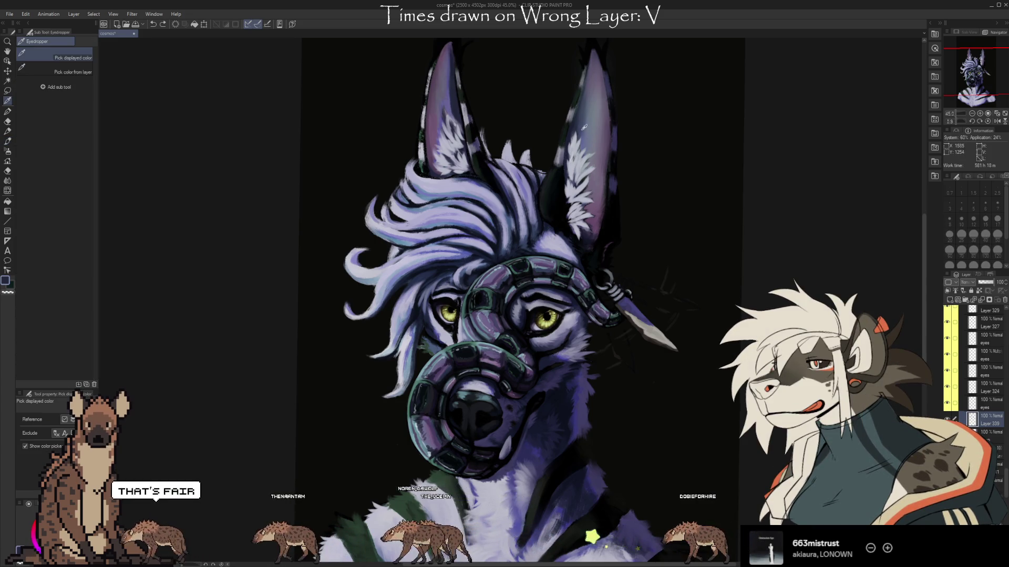
key(bracketright)
key(bracketright)
key(bracketright)
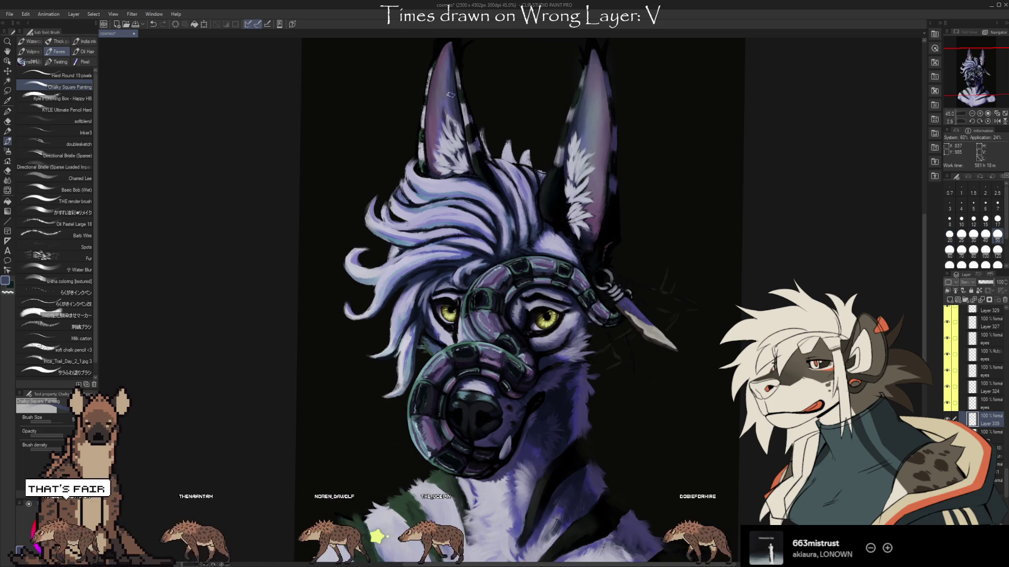
key(alt)
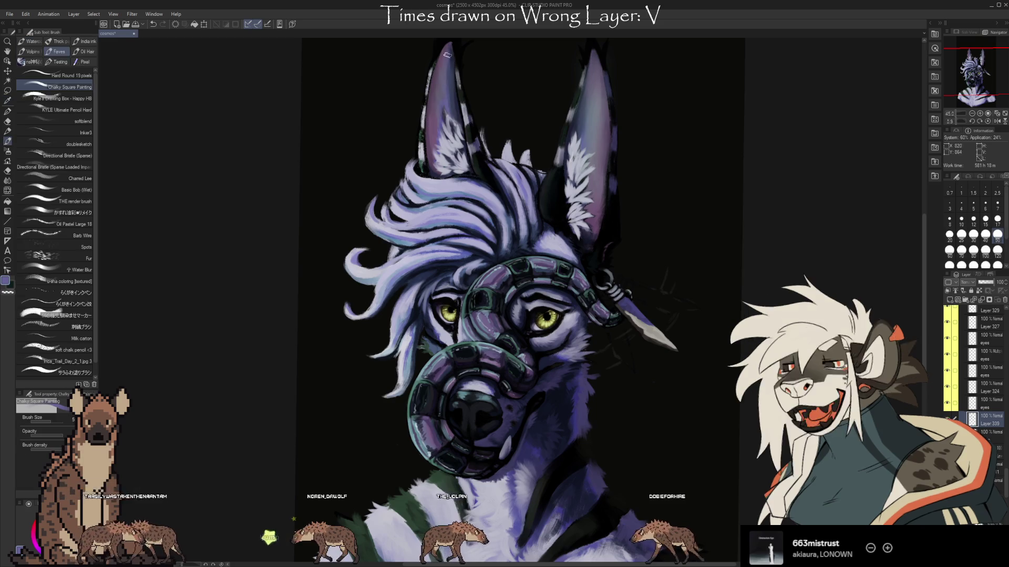
alt+click(470, 81)
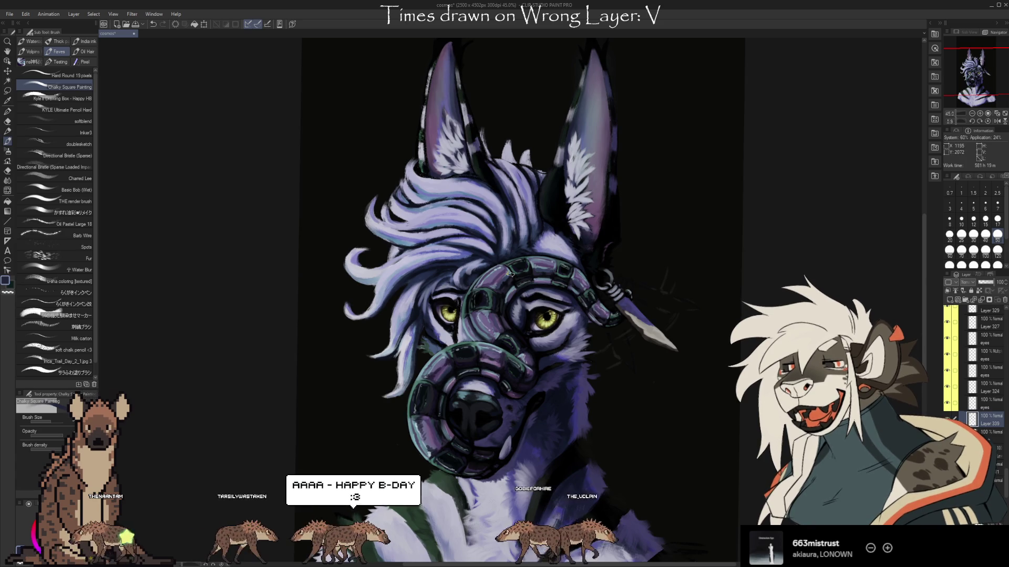
alt+click(439, 142)
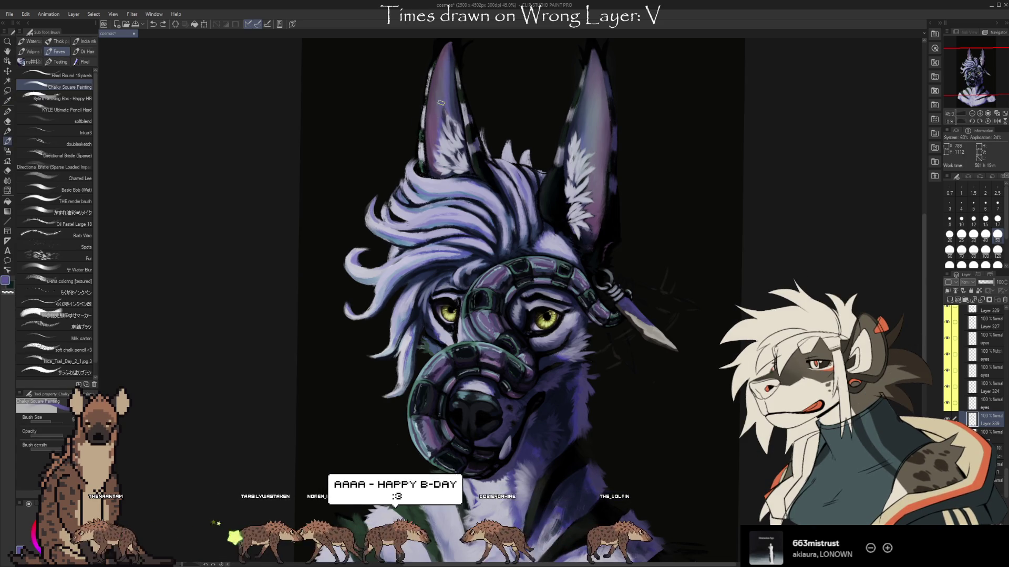
key(alt)
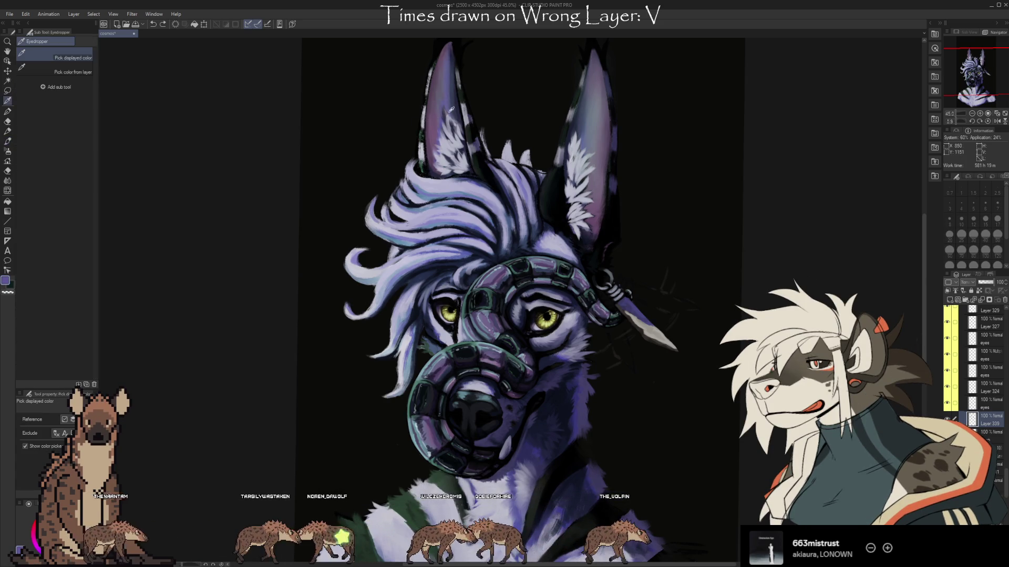
alt+click(441, 110)
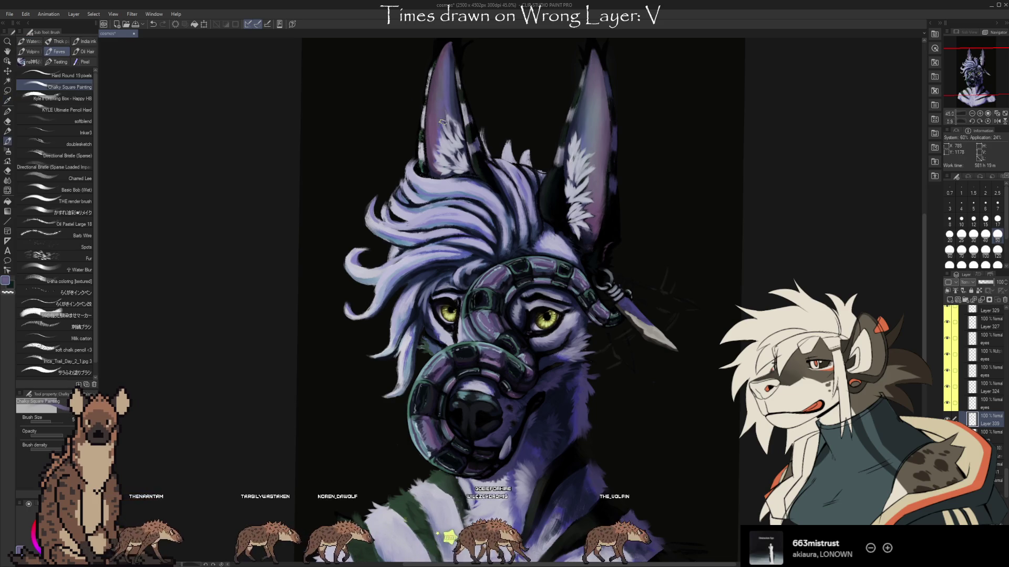
alt+click(440, 87)
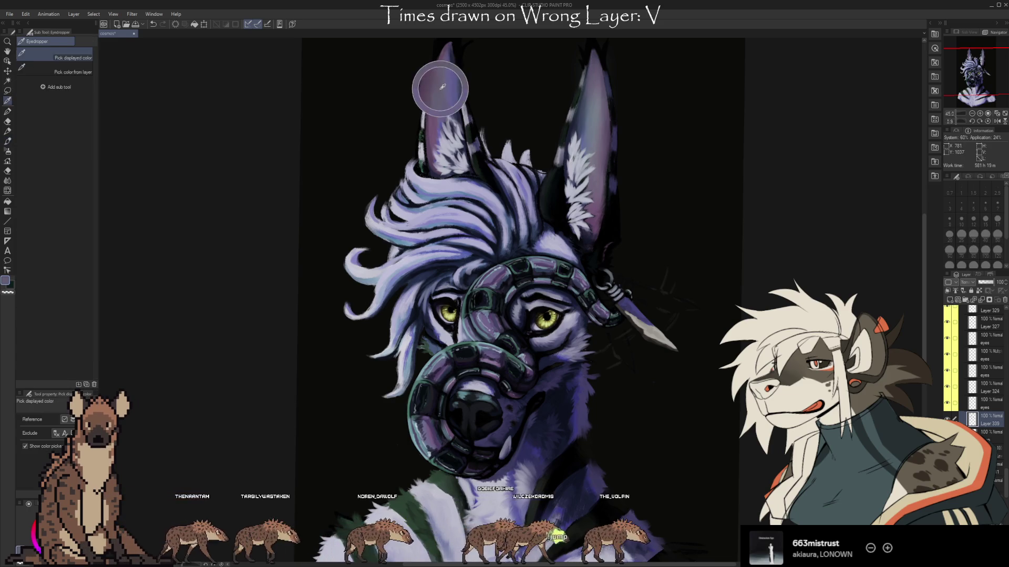
alt+click(452, 111)
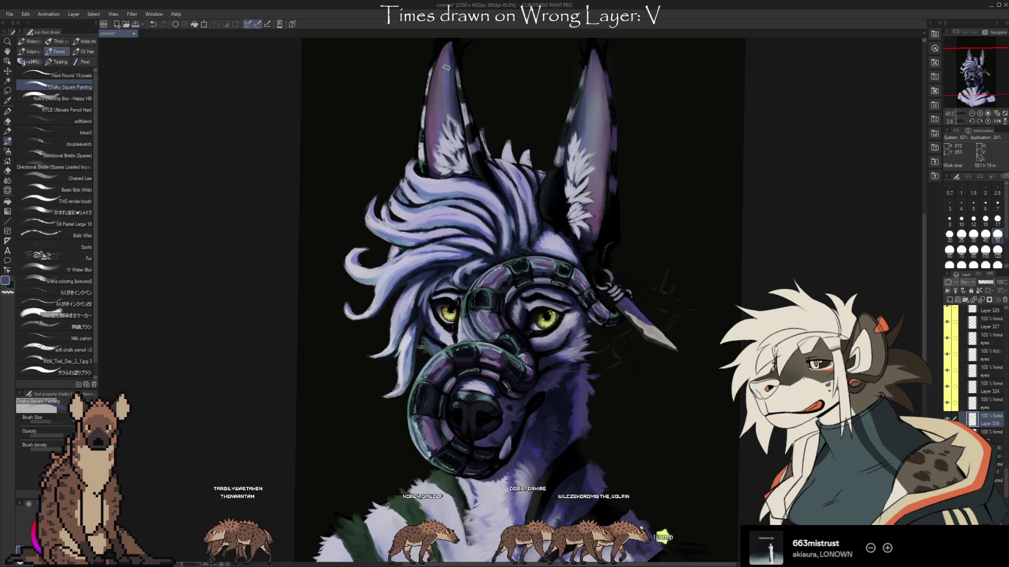
alt+click(449, 76)
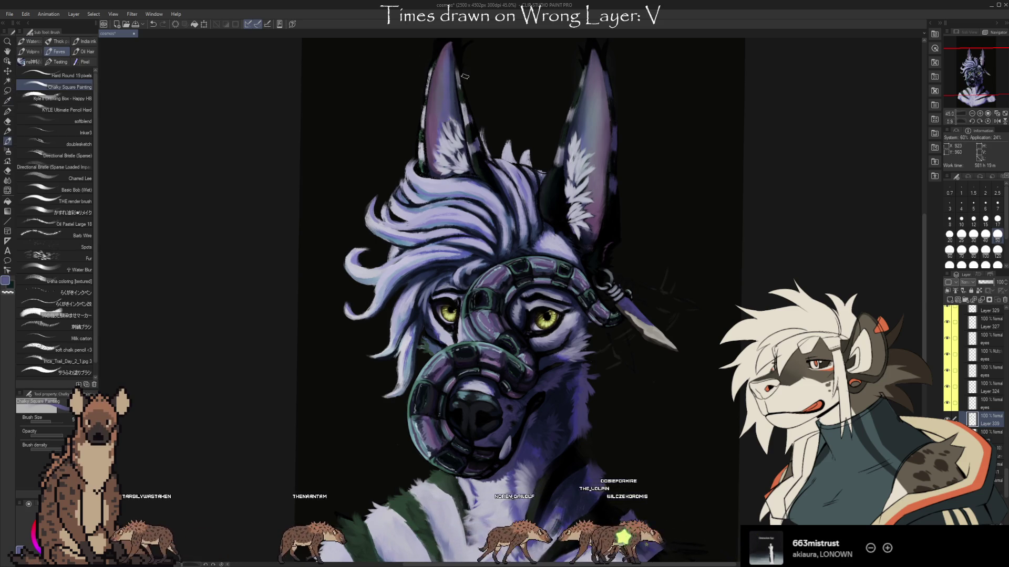
Step: Switch to a soft brush and paint a lighter grey-lavender stroke on the left ear
click(79, 372)
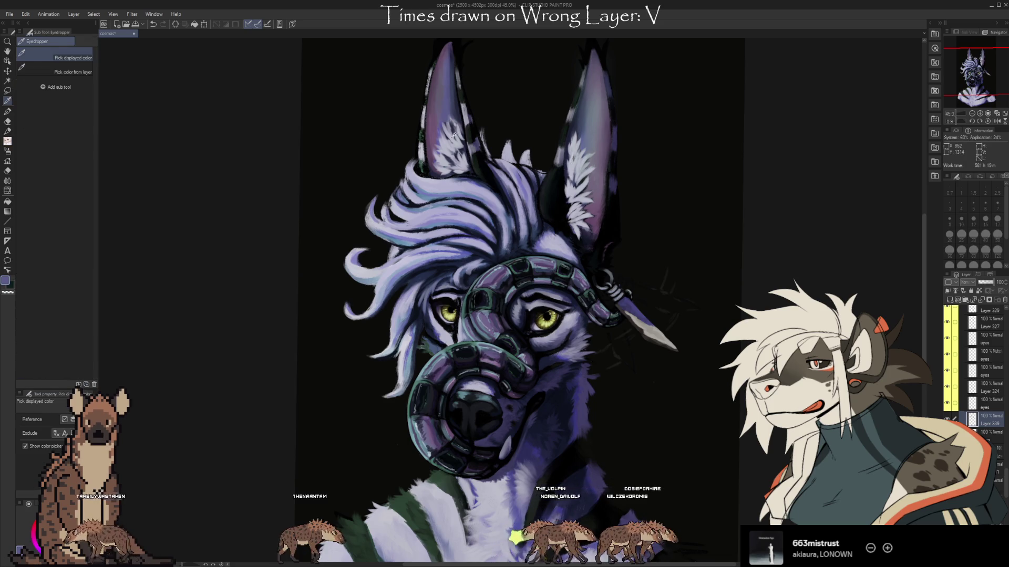
alt+click(445, 109)
drag(450, 128, 459, 113)
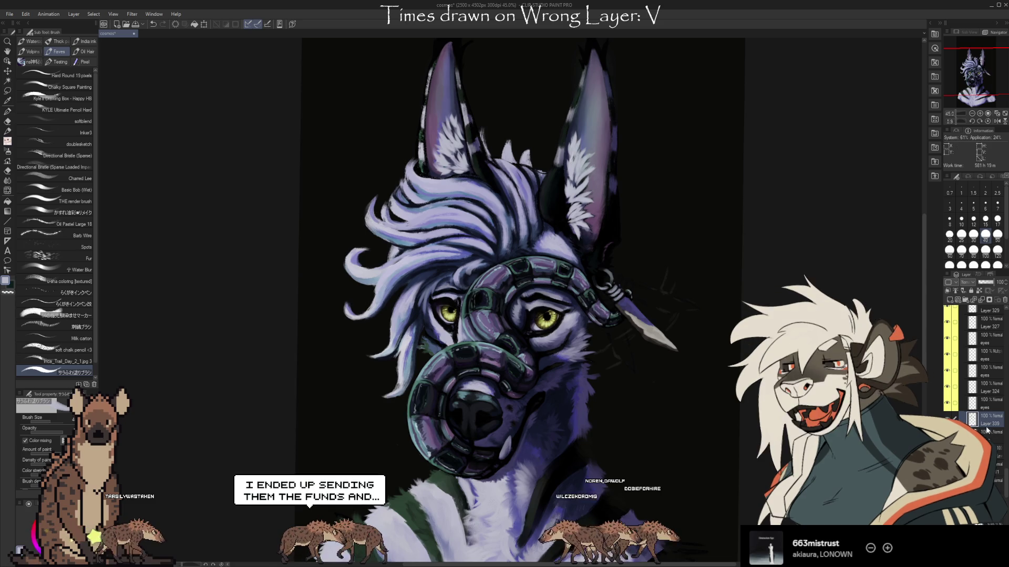
Step: Add a new layer, sample purples from the hair and undo a trial stroke
click(949, 300)
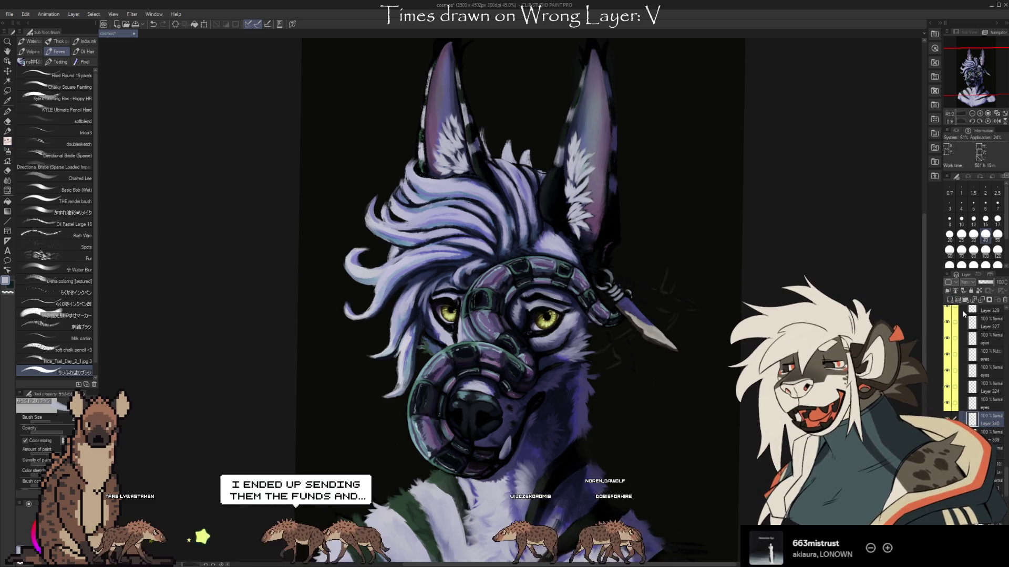
key(i)
key(b)
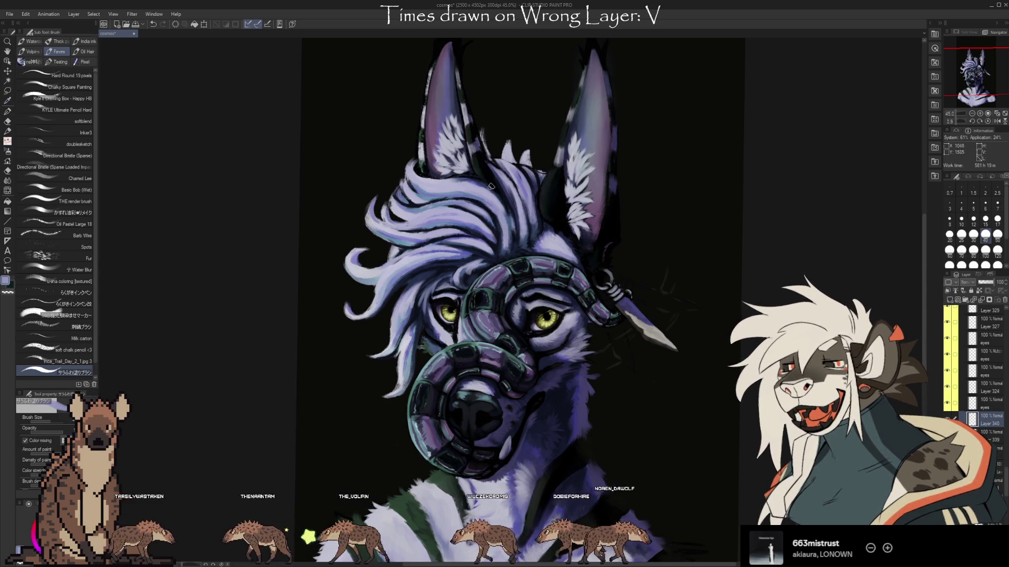
alt+click(513, 228)
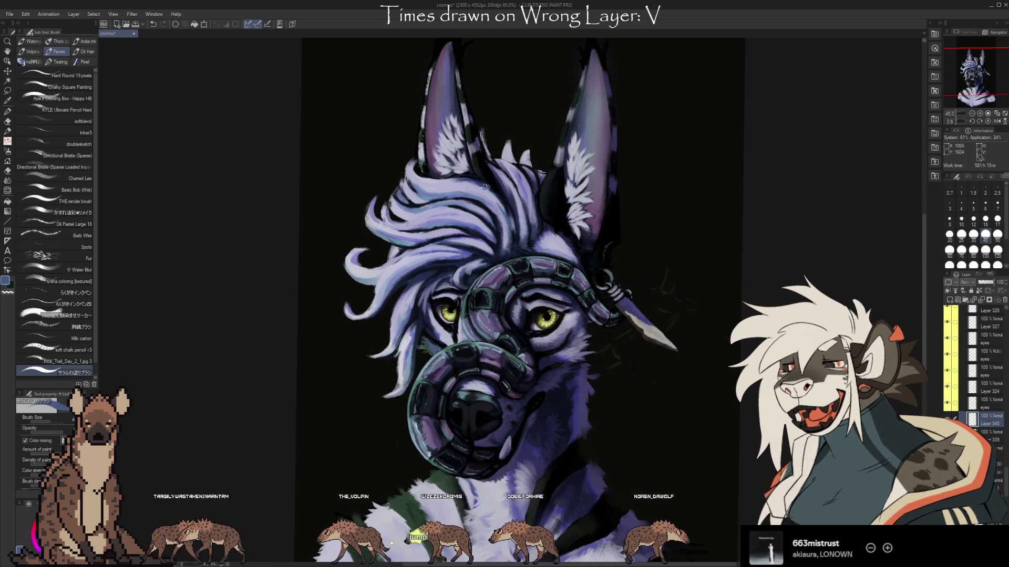
alt+click(522, 226)
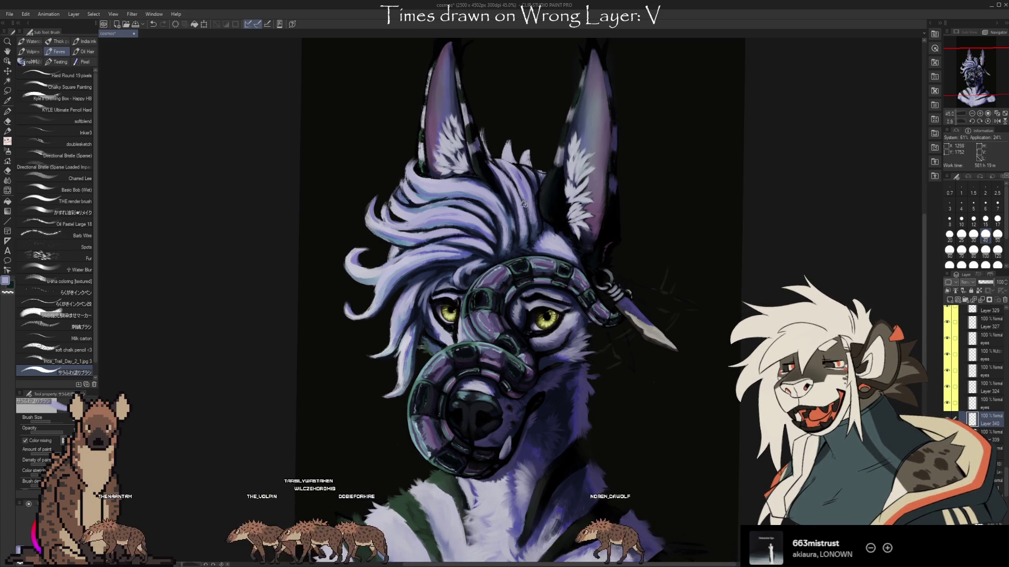
alt+click(522, 183)
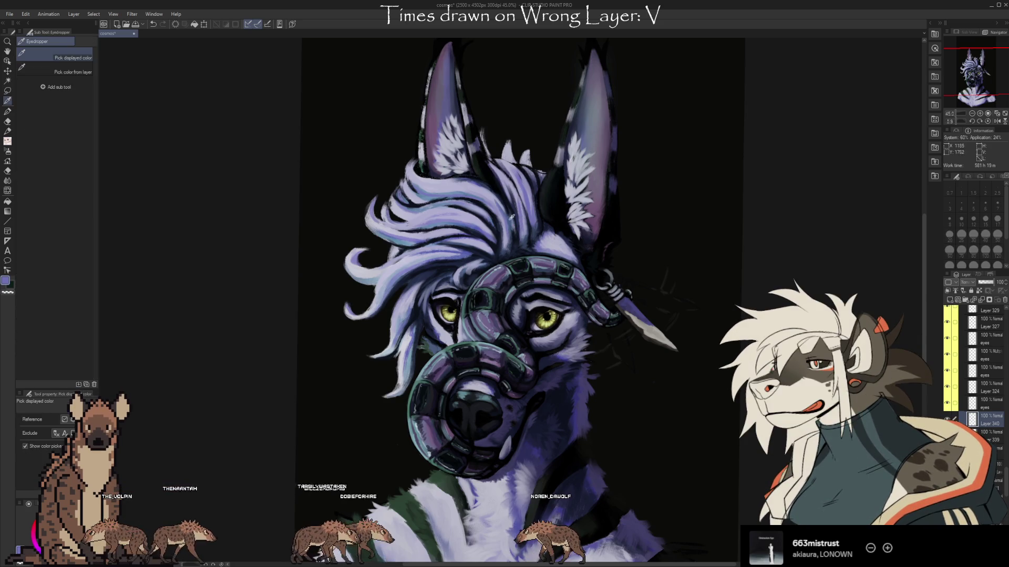
key(ctrl+z)
Step: Sample light lavender and deeper purples from the fur, undoing a light hair stroke
alt+click(478, 217)
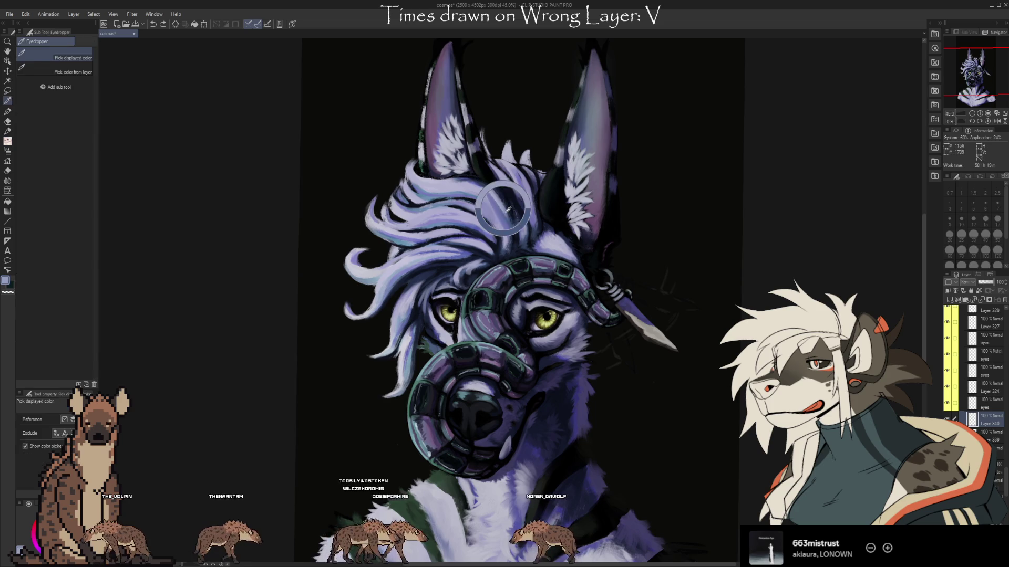
key(alt)
alt+click(475, 218)
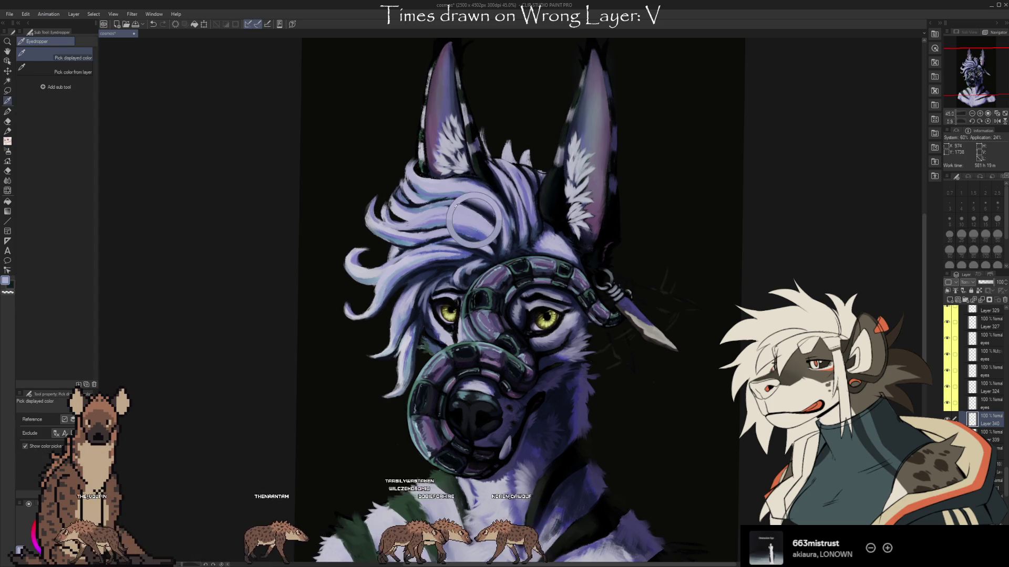
alt+click(430, 217)
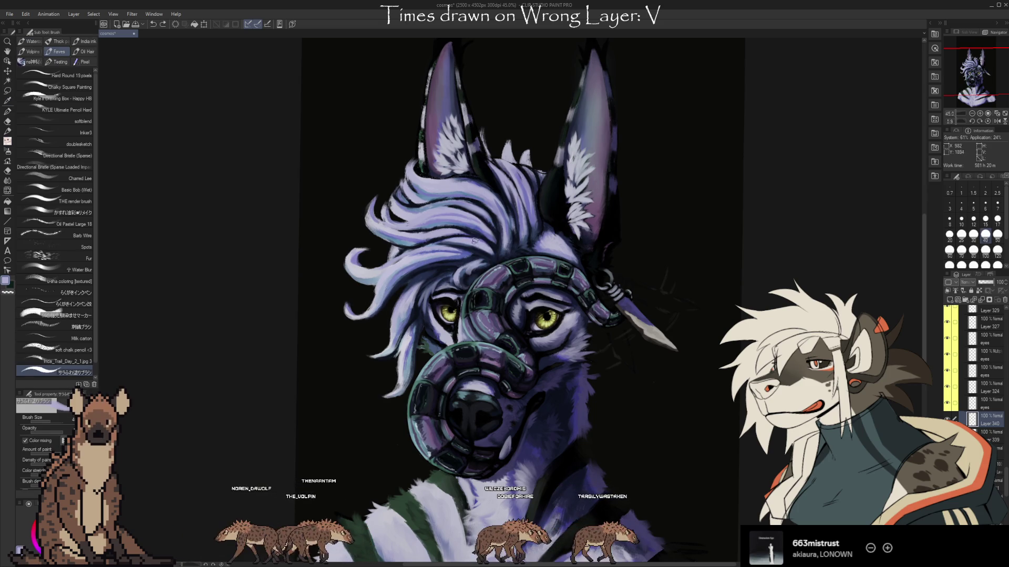
key(ctrl+z)
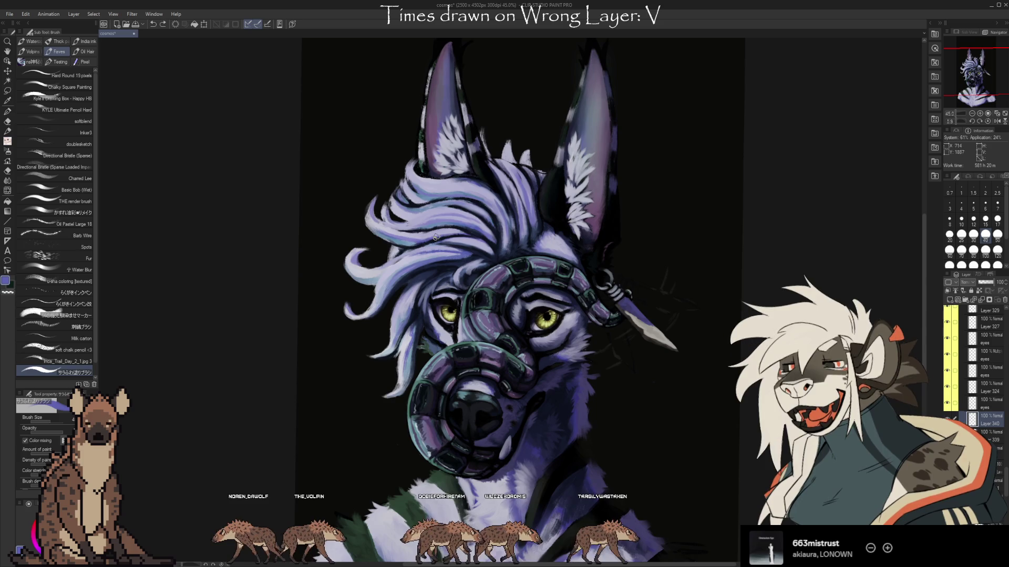
Step: Sample hair colours and paint a new stroke across the hair
alt+click(369, 230)
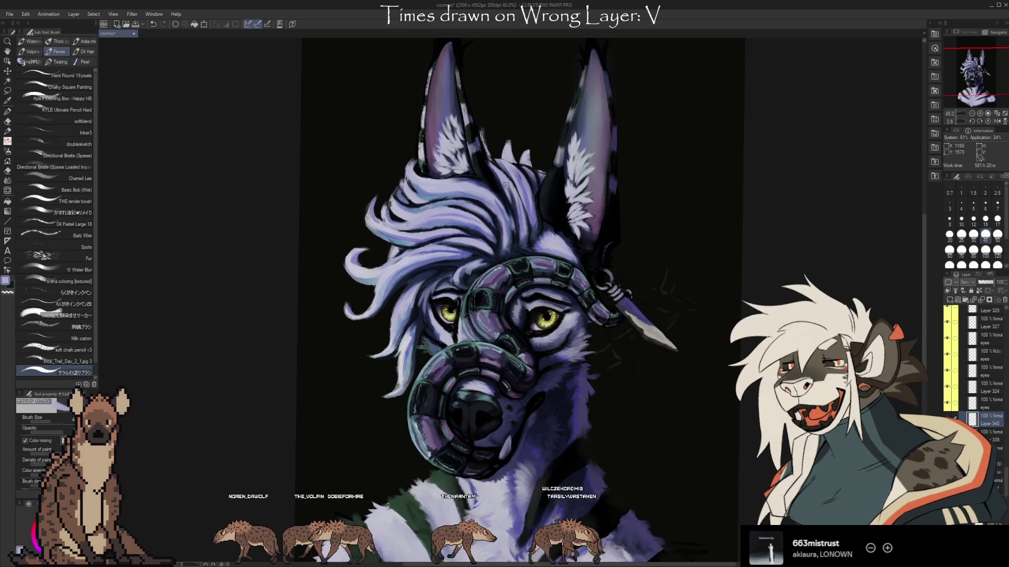
alt+click(398, 232)
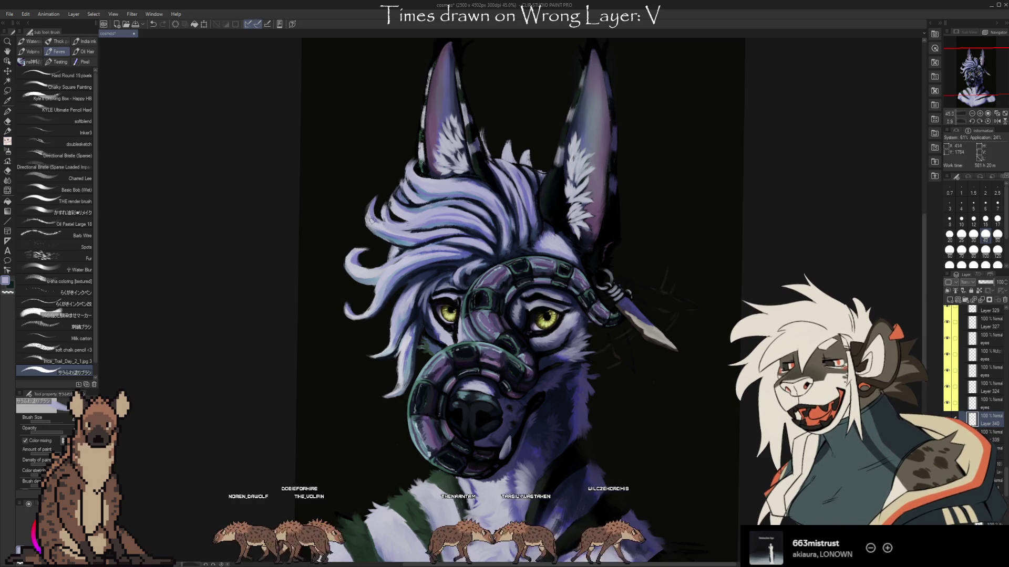
alt+click(444, 234)
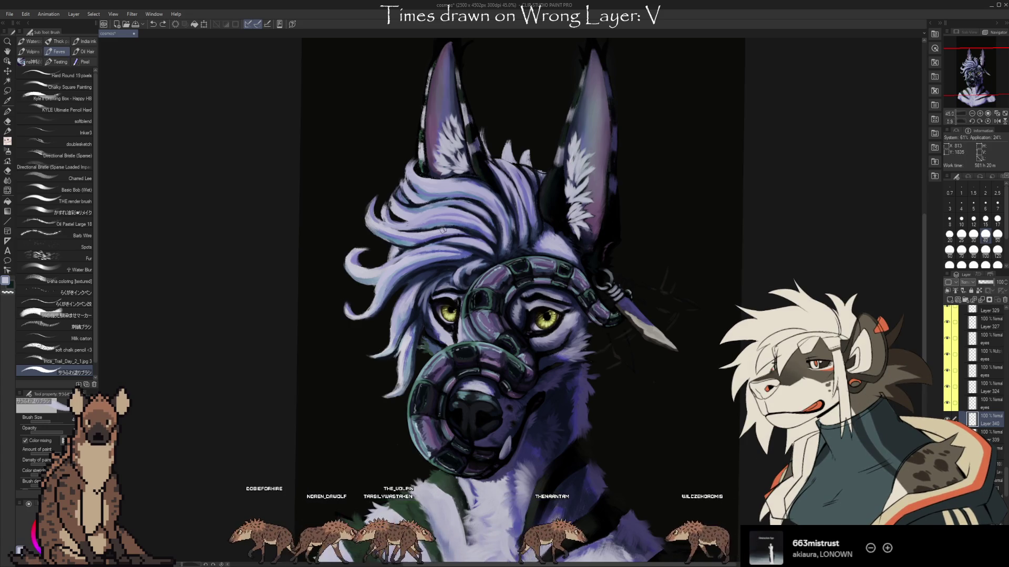
drag(448, 241, 481, 237)
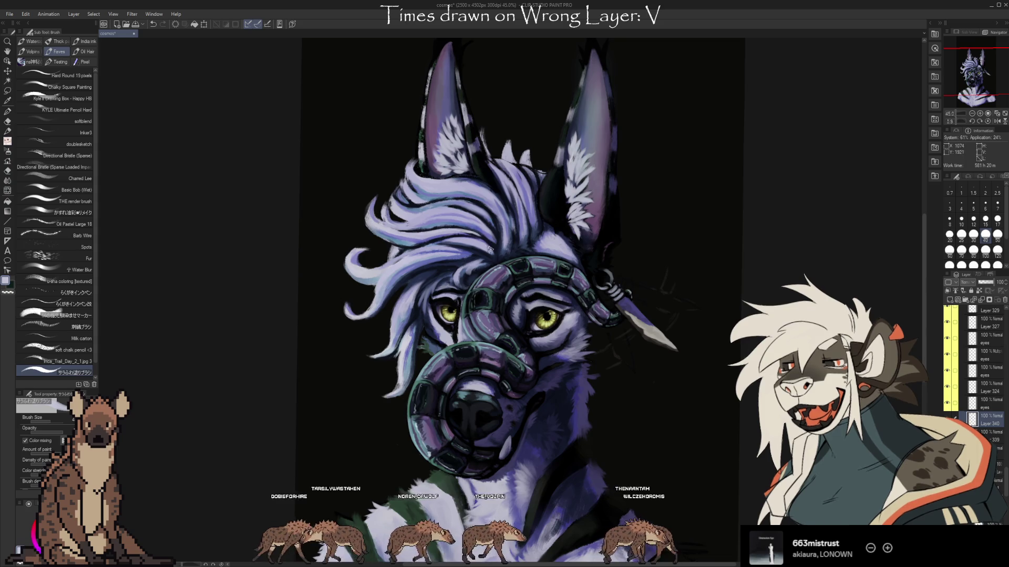
Step: Sample a lighter purple-blue, dab it into the hair, then sample navy and blue
alt+click(474, 258)
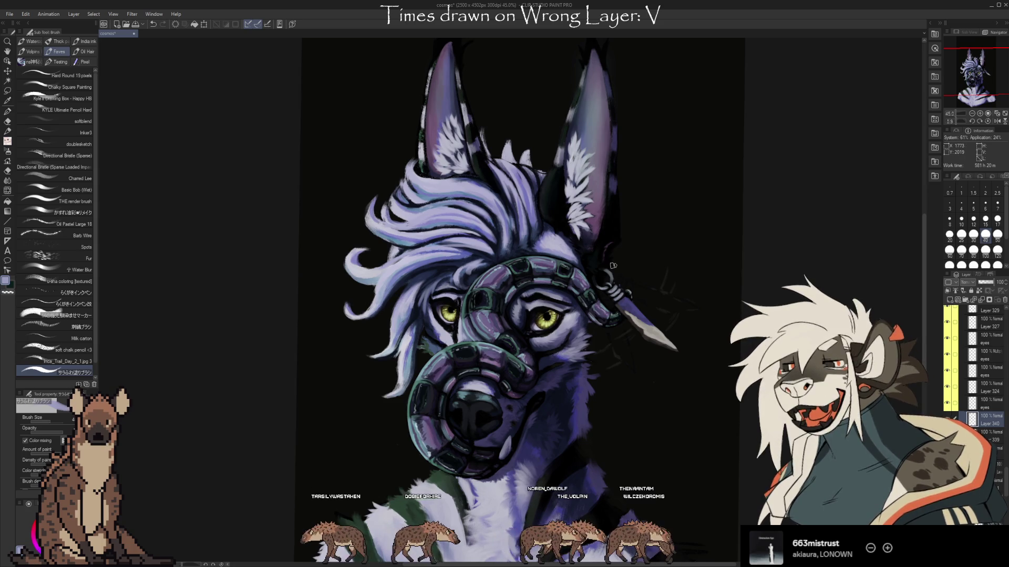
alt+click(457, 265)
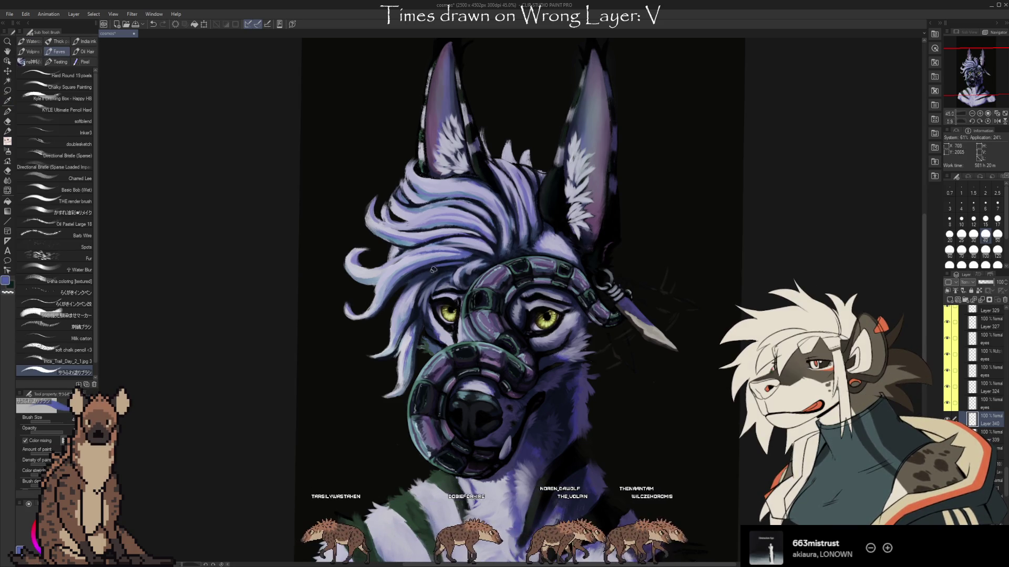
alt+click(487, 258)
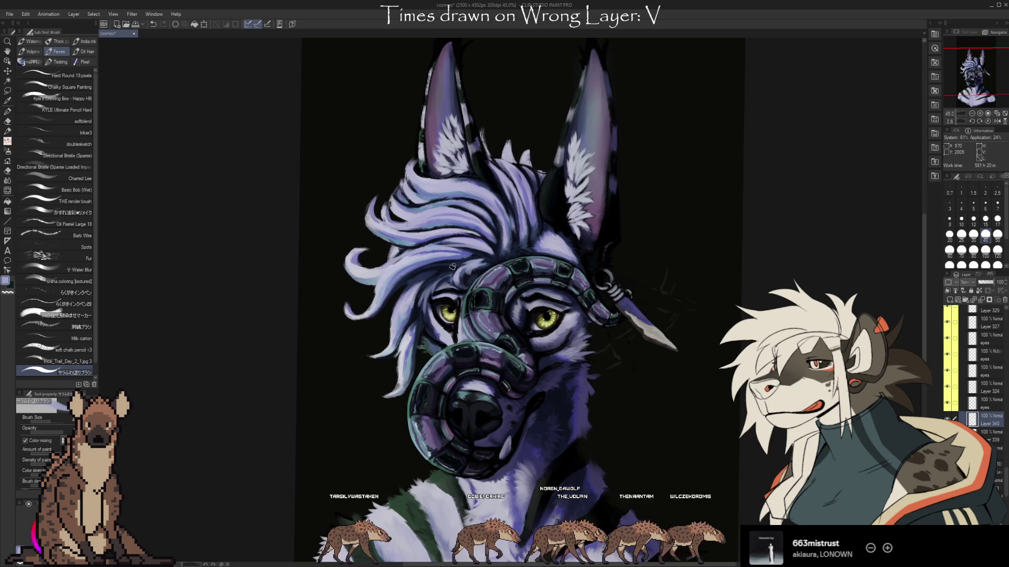
drag(485, 259, 486, 260)
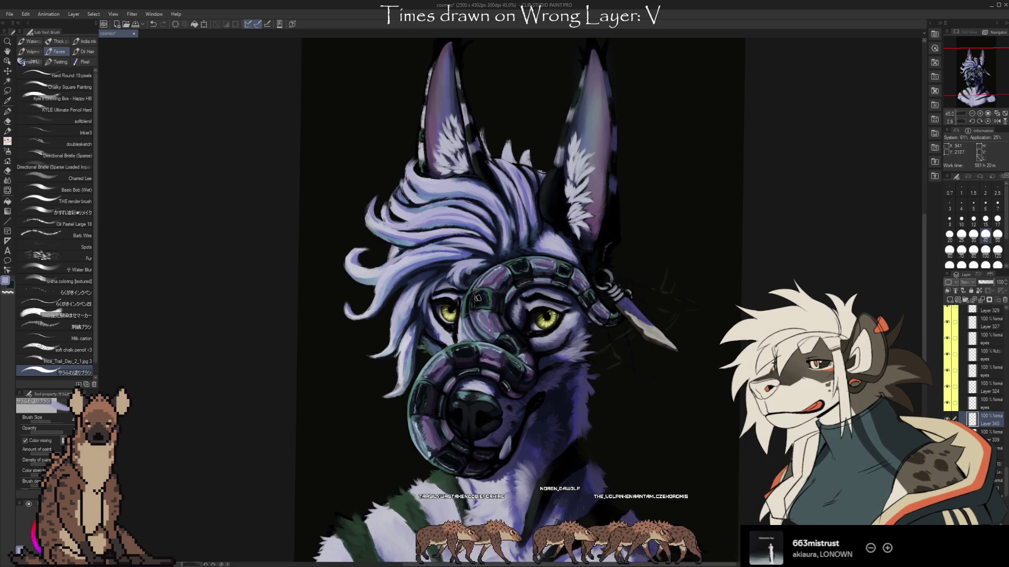
alt+click(466, 287)
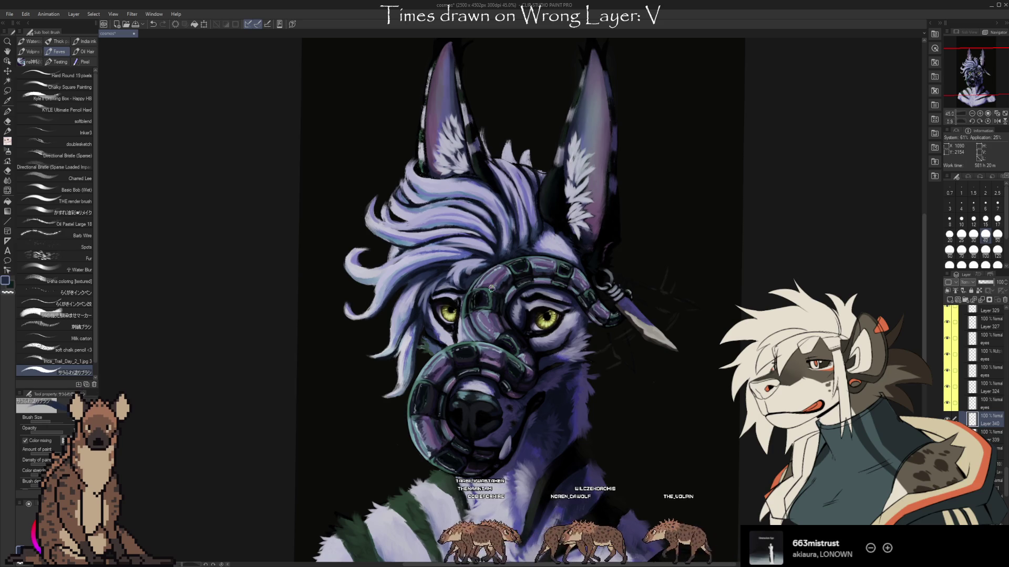
alt+click(464, 256)
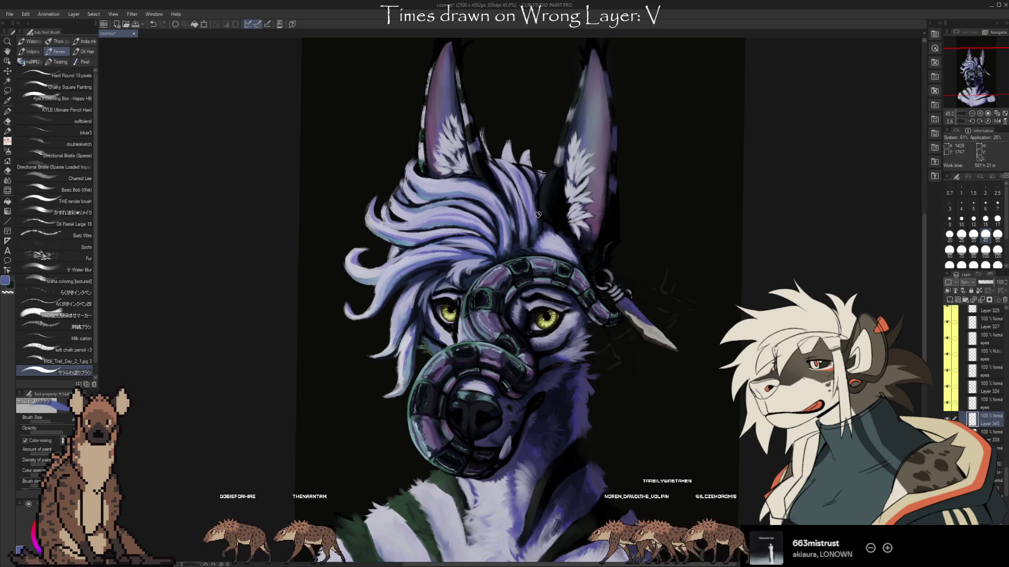
Step: Eyedrop a light lavender from the fur for the highlights
alt+click(458, 240)
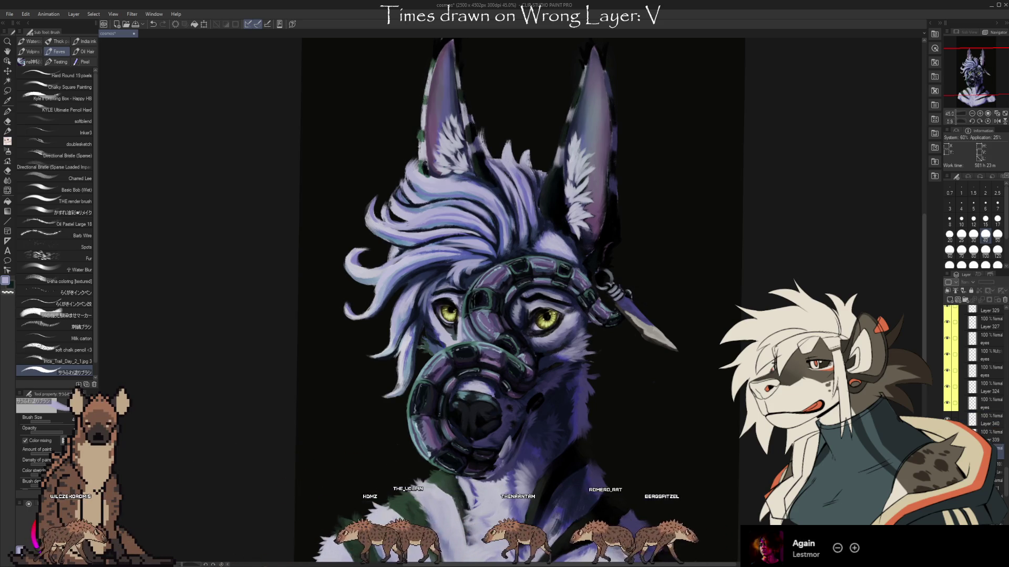
Step: Undo the left-ear strokes, then trial-erase beside the right ear and undo it
key(ctrl+z)
key(e)
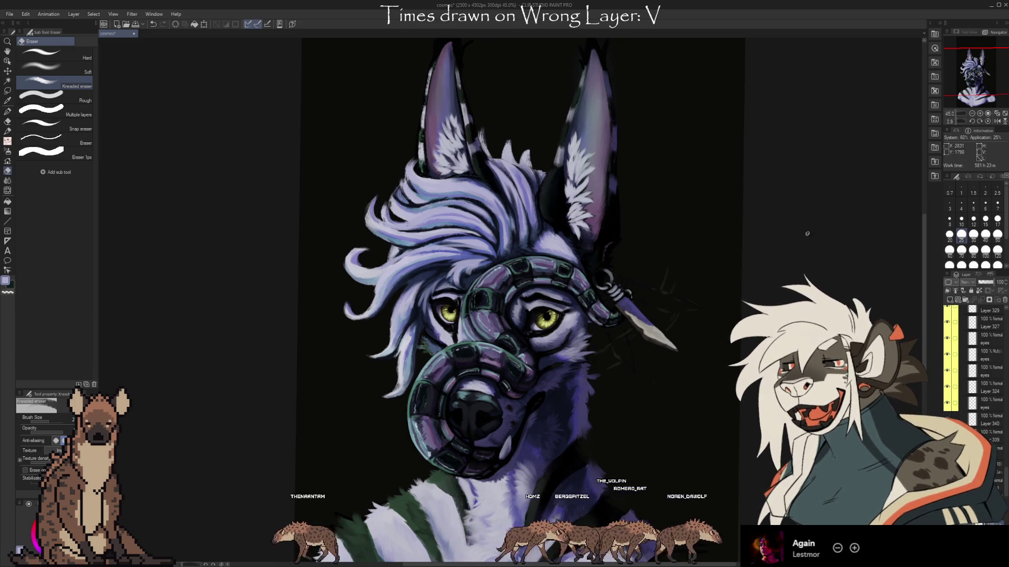
scroll(540, 208, down, 1)
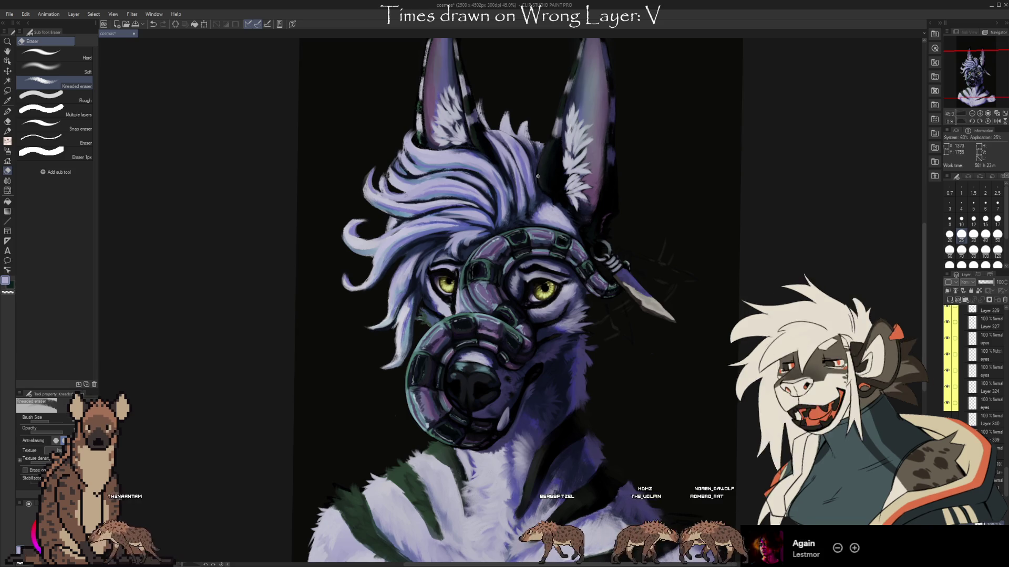
key(ctrl+z)
key(b)
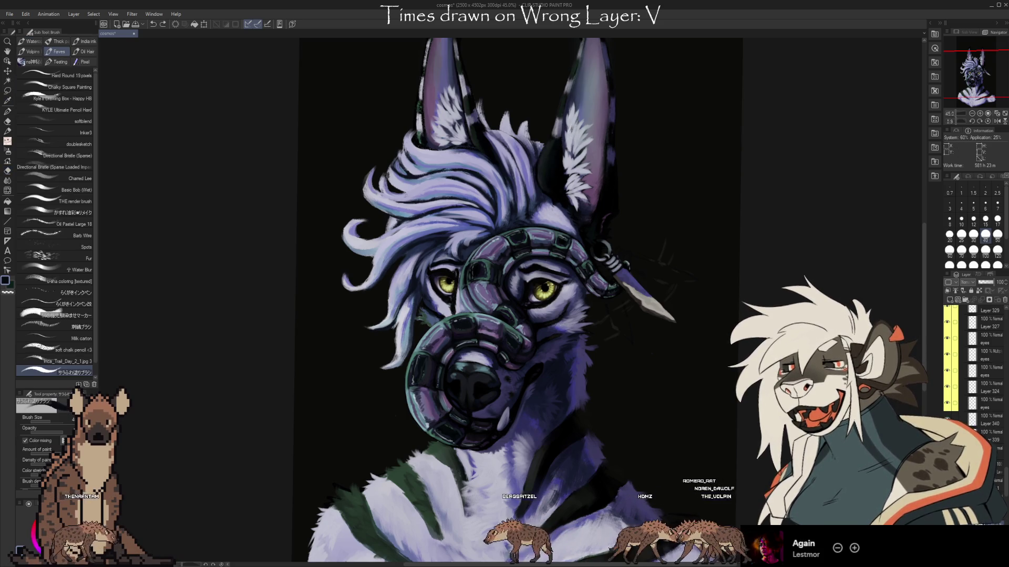
Step: On Layer 340, use the chalky square brush at size 30 and sample painting colours
ctrl+shift+click(568, 221)
click(79, 87)
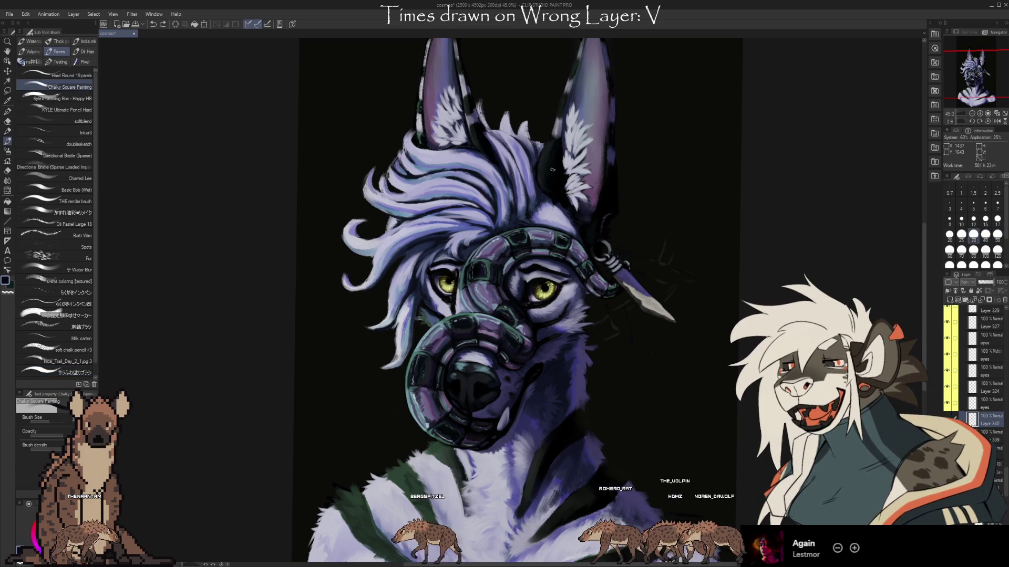
key(bracketleft)
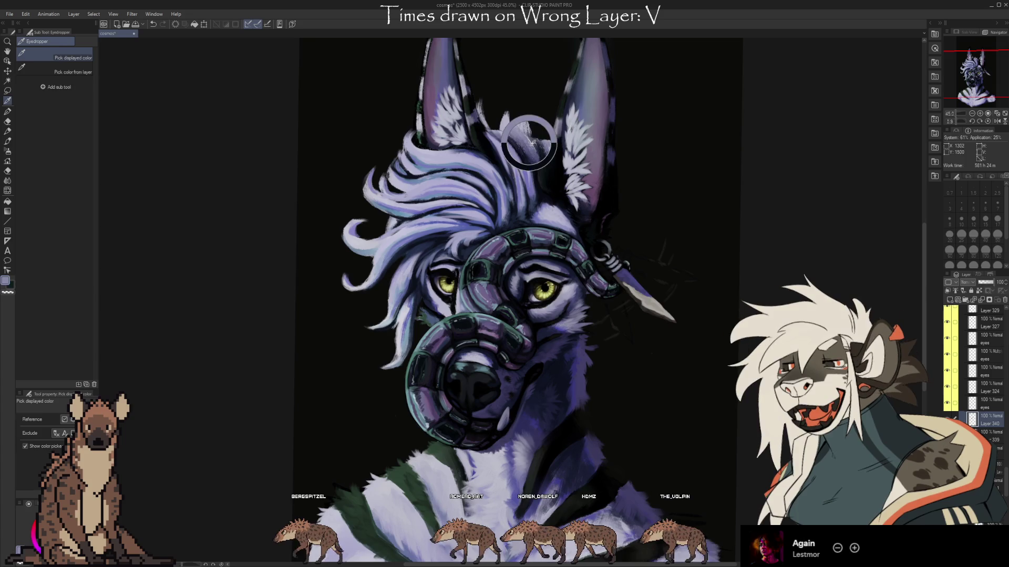
key(ctrl+z)
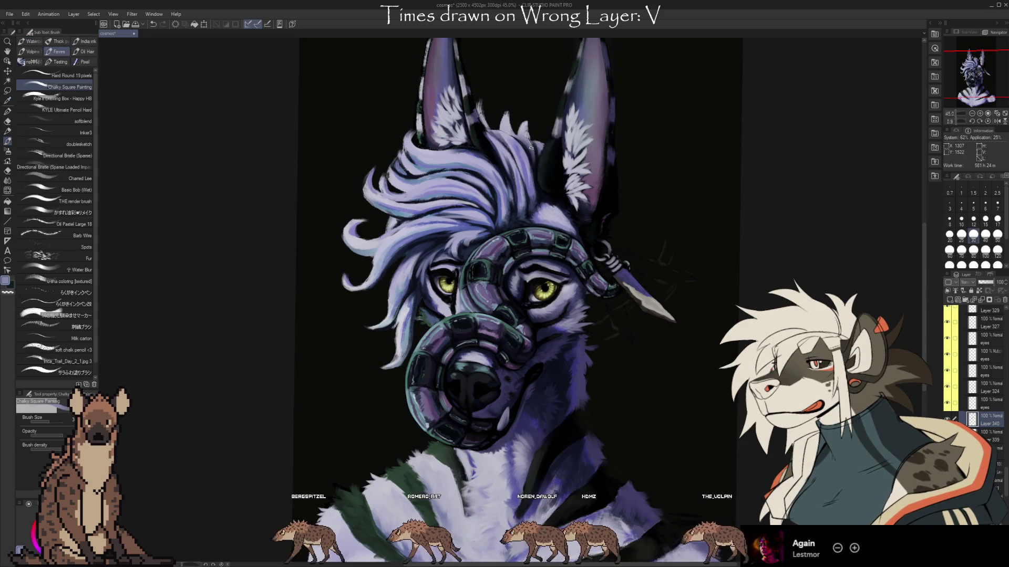
key(i)
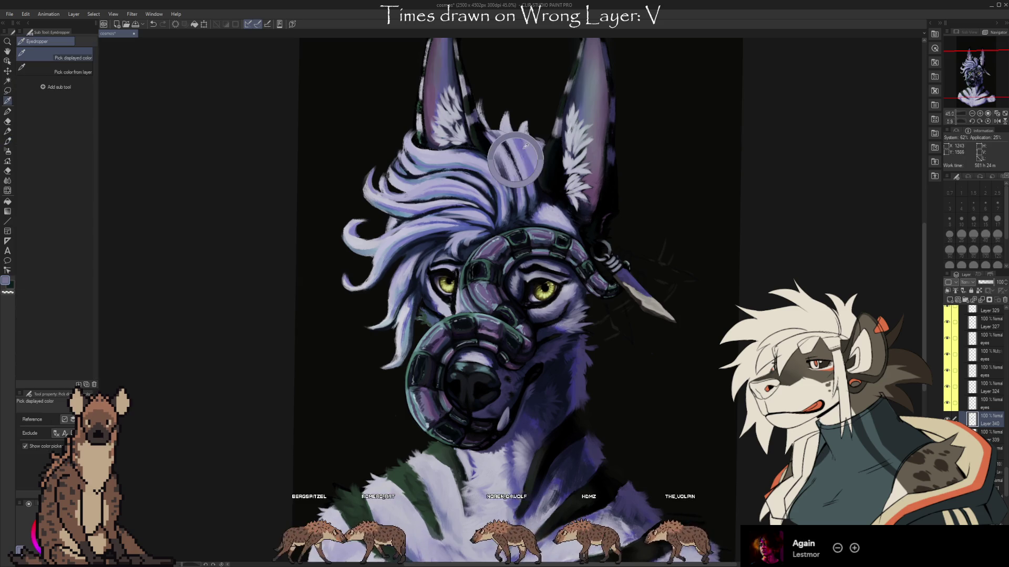
key(b)
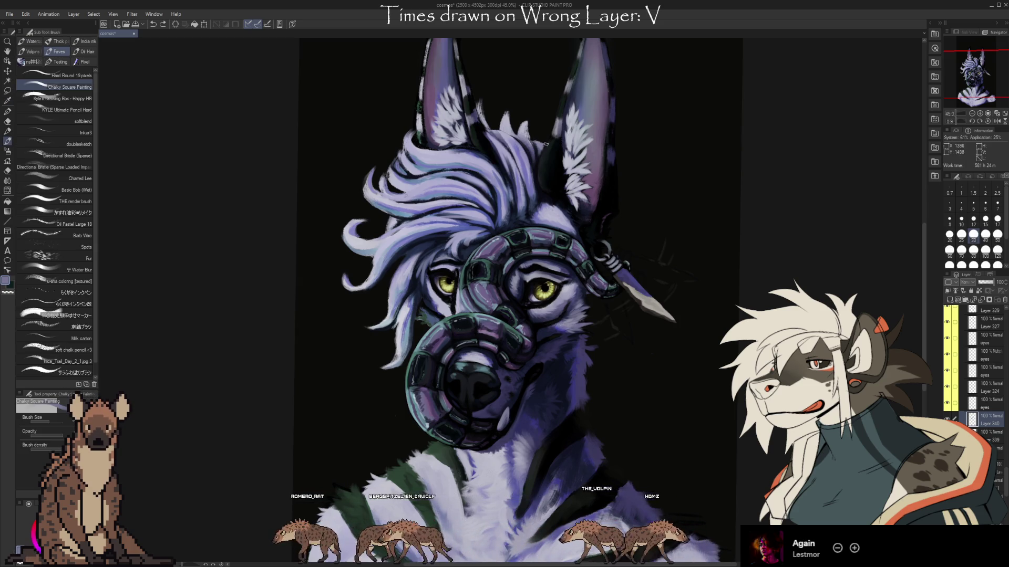
key(i)
key(b)
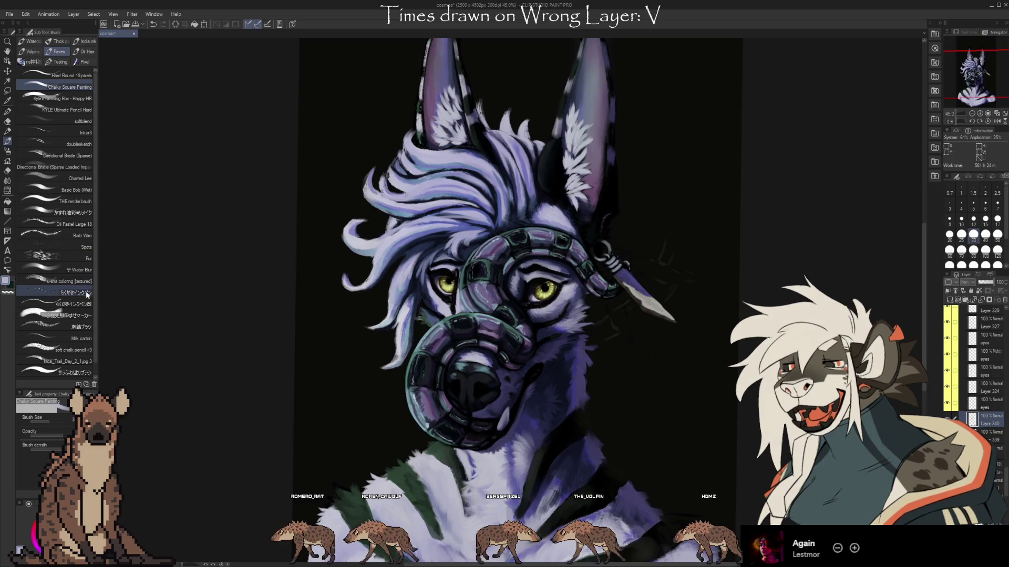
Step: Paint a sampled lavender stroke into the hair with the Oil Pastel Large brush at size 30
click(87, 236)
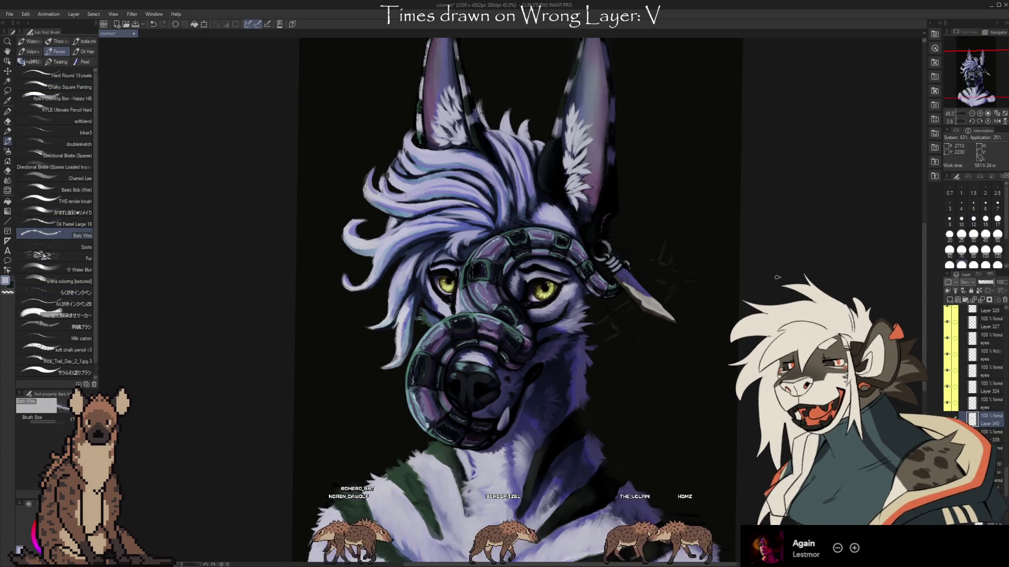
click(73, 224)
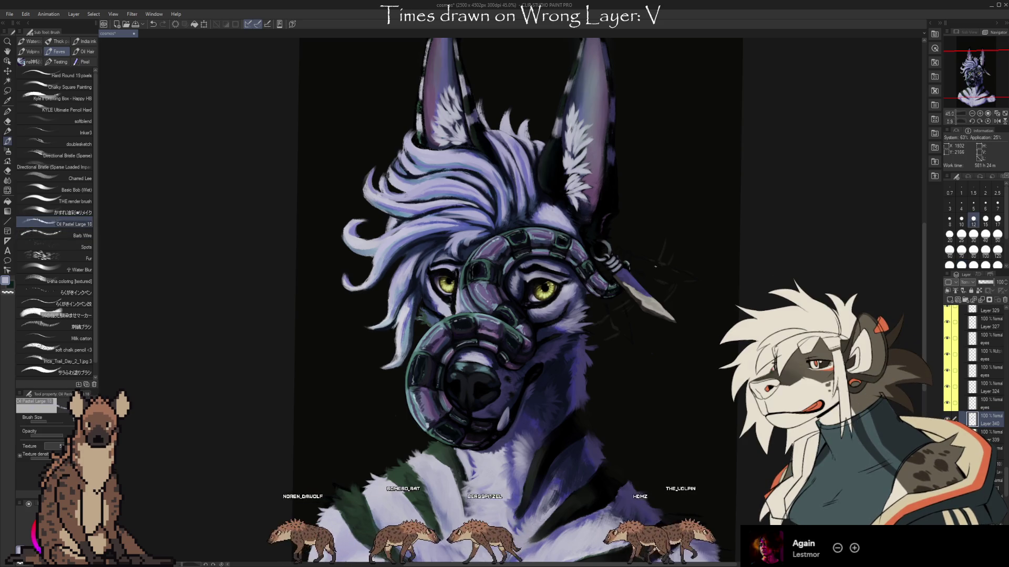
key(bracketright)
key(bracketright)
key(bracketright)
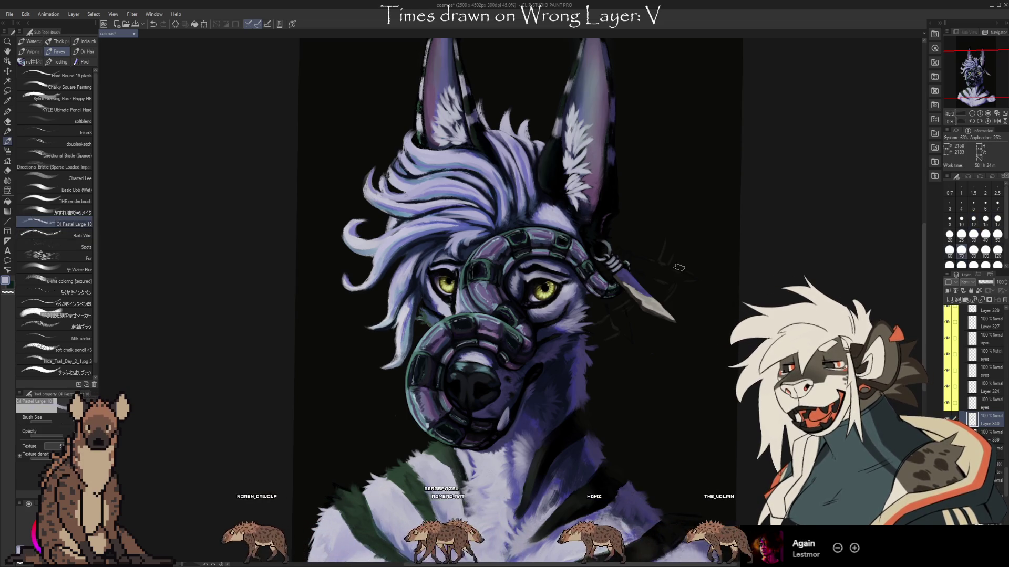
key(i)
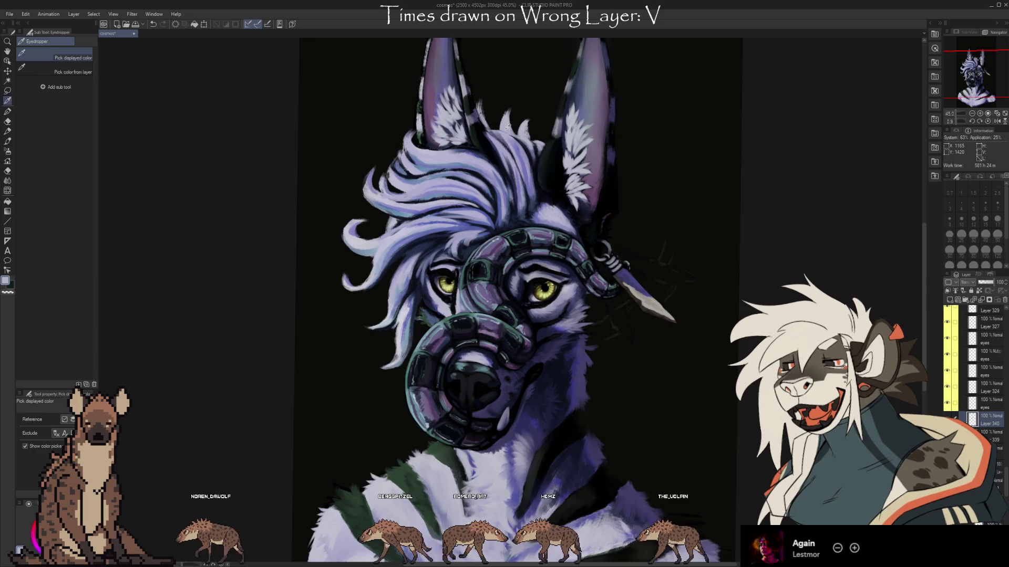
key(b)
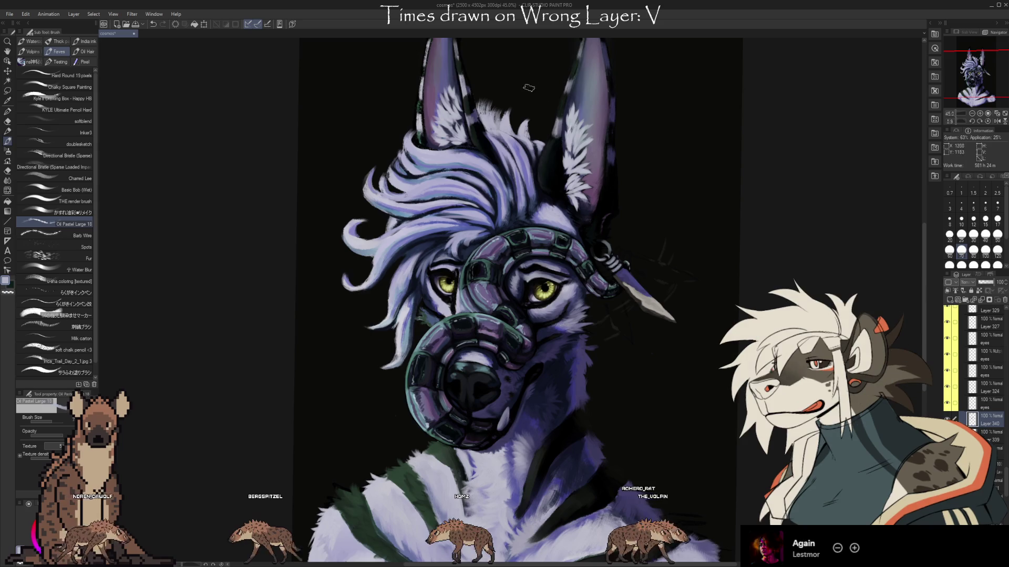
alt+click(507, 129)
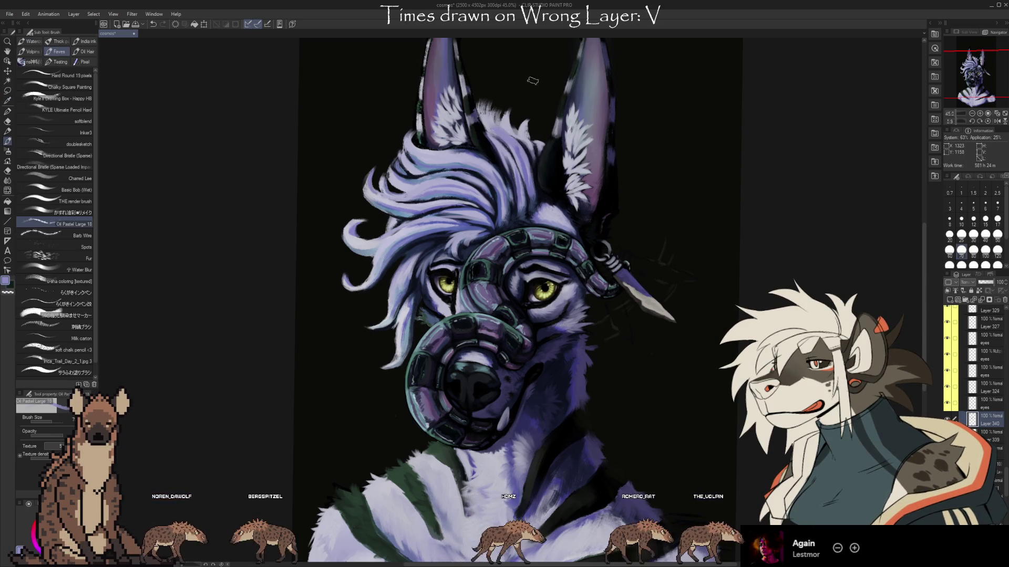
drag(498, 126, 494, 125)
alt+click(514, 120)
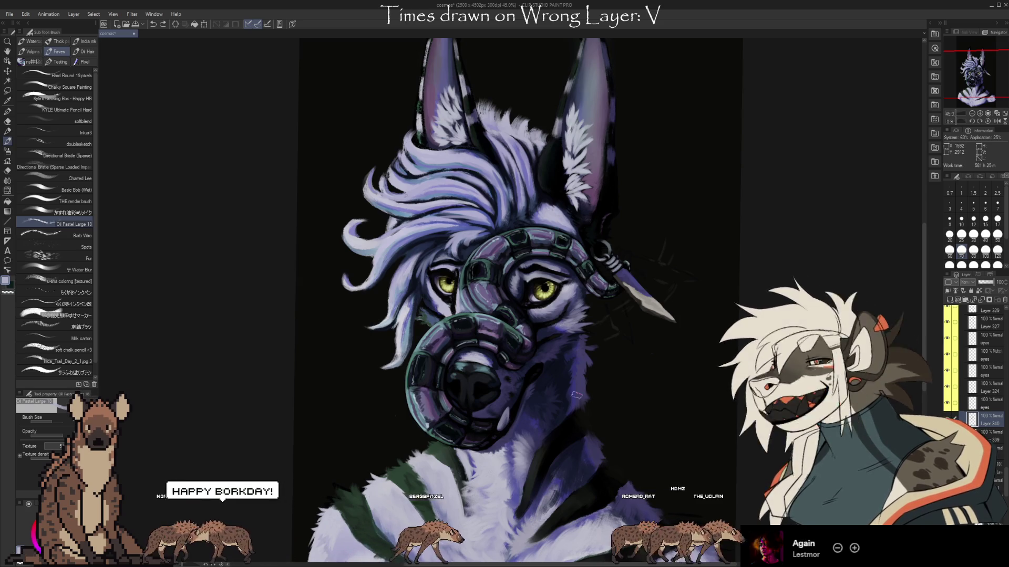
drag(730, 427, 724, 380)
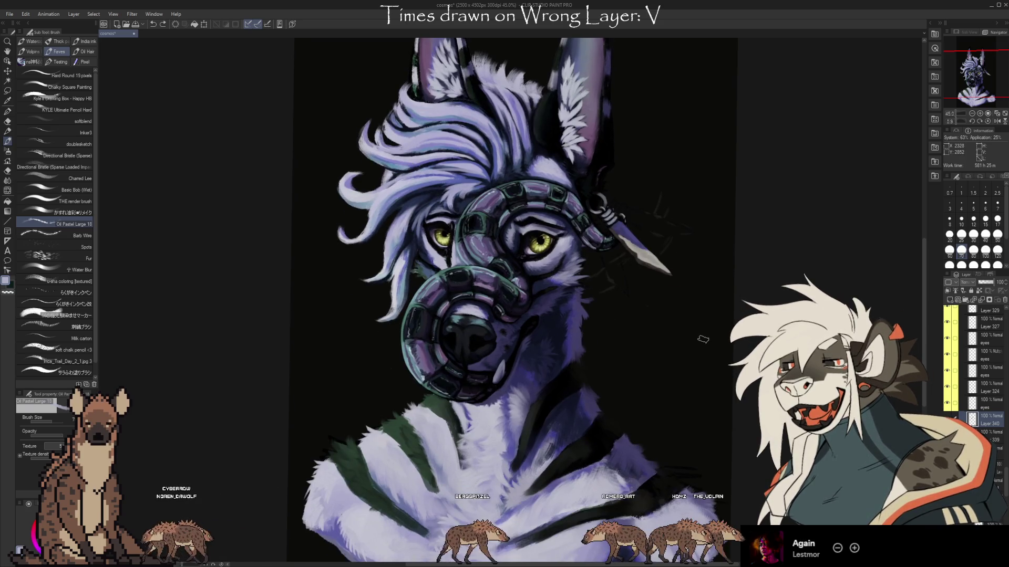
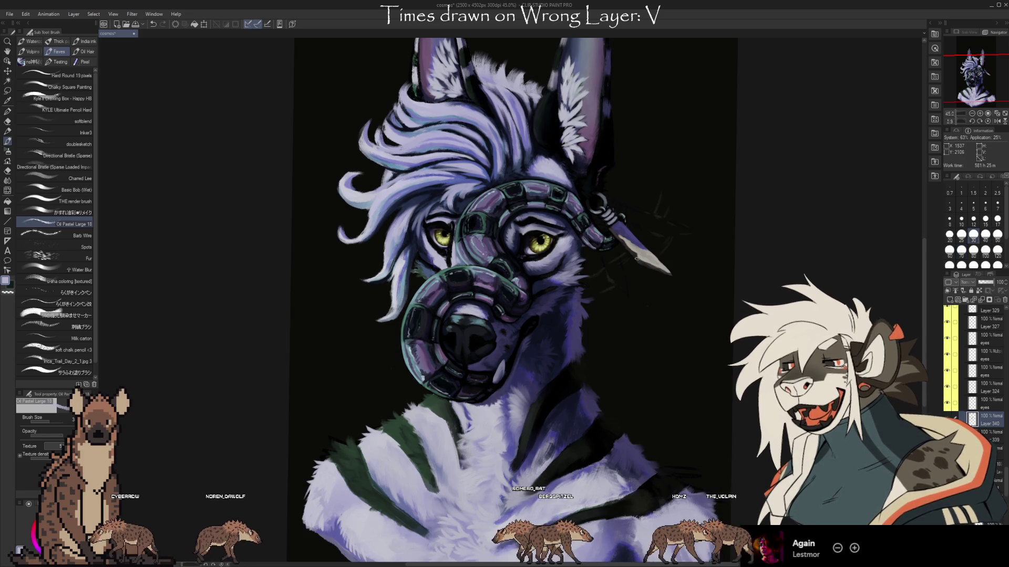
Step: Pan down to the neck and chest and sample a lighter purple from the fur
drag(684, 380, 710, 272)
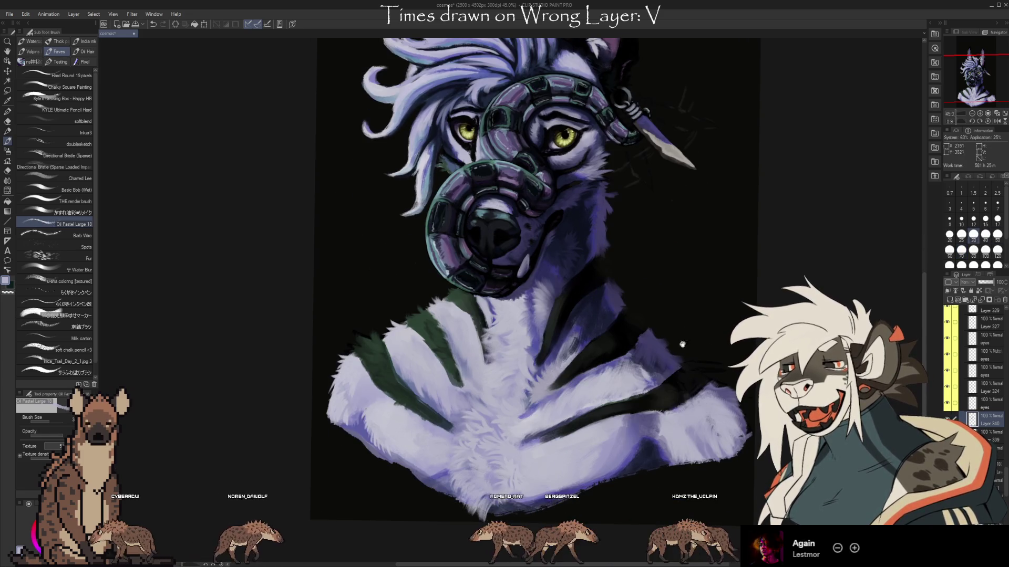
alt+click(593, 233)
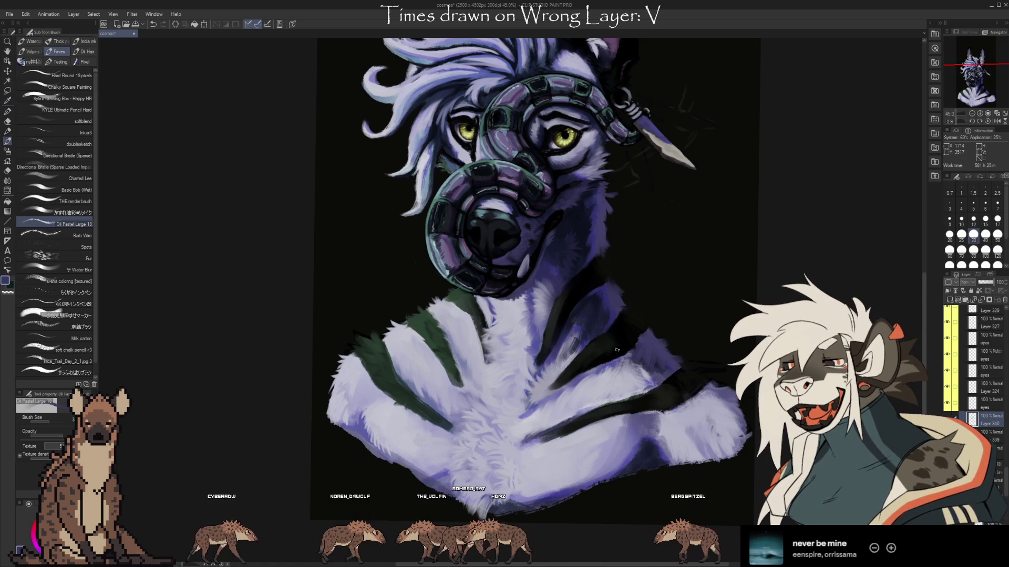
key(i)
click(610, 321)
key(b)
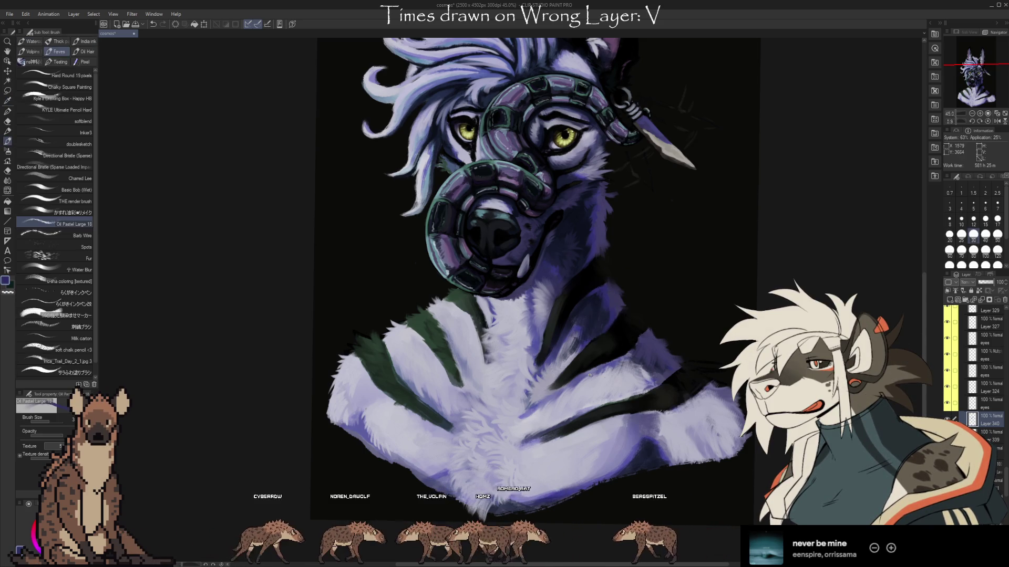
alt+click(619, 360)
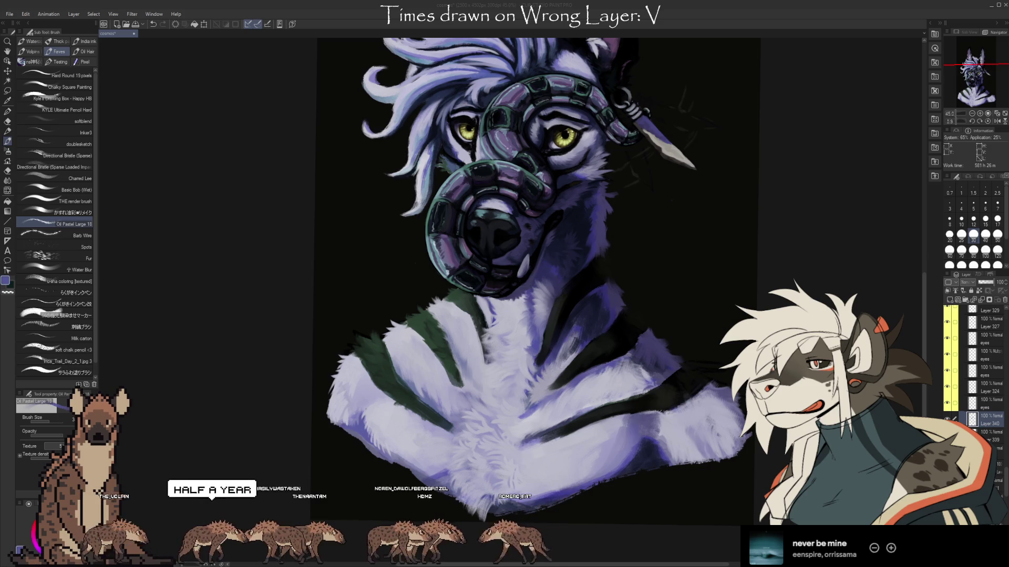
Step: Pan up to bring the head and ears into view and switch to the doublesketch brush
click(783, 192)
drag(789, 213, 750, 225)
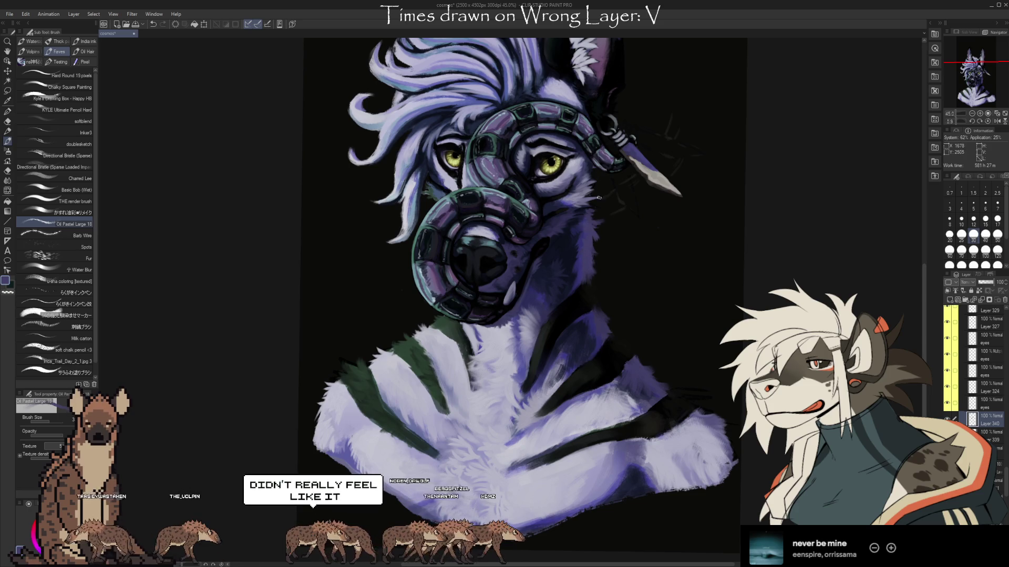
drag(398, 153, 429, 215)
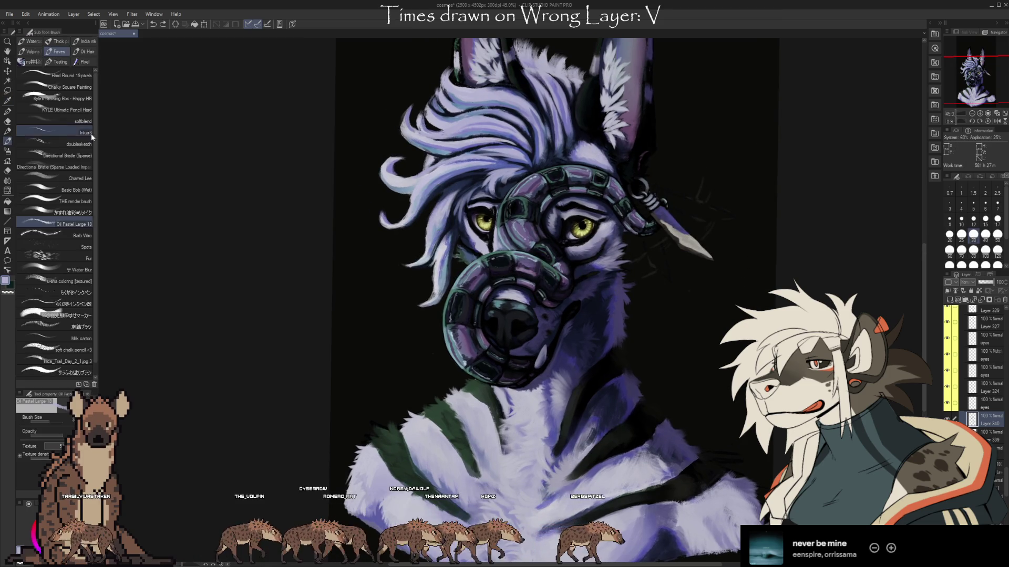
click(85, 146)
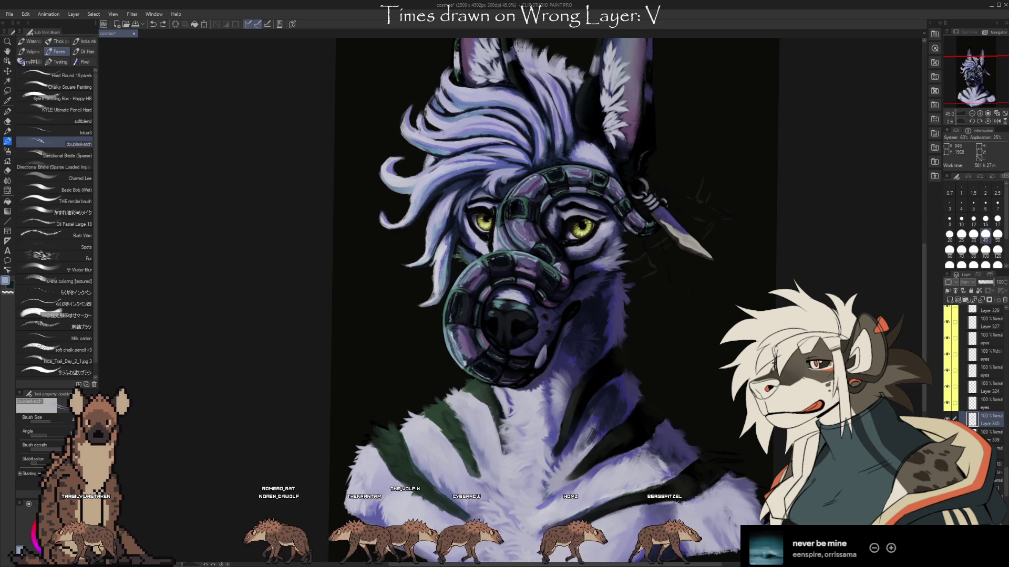
Step: Shift the view toward the head and sample several purple-blue shades from the muzzle and hair
drag(409, 216, 369, 250)
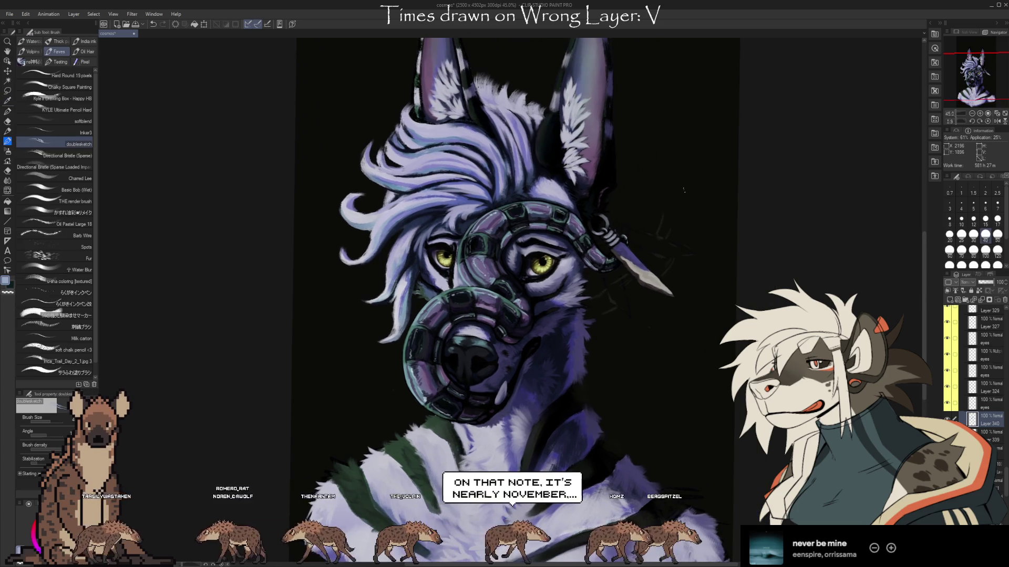
alt+click(370, 249)
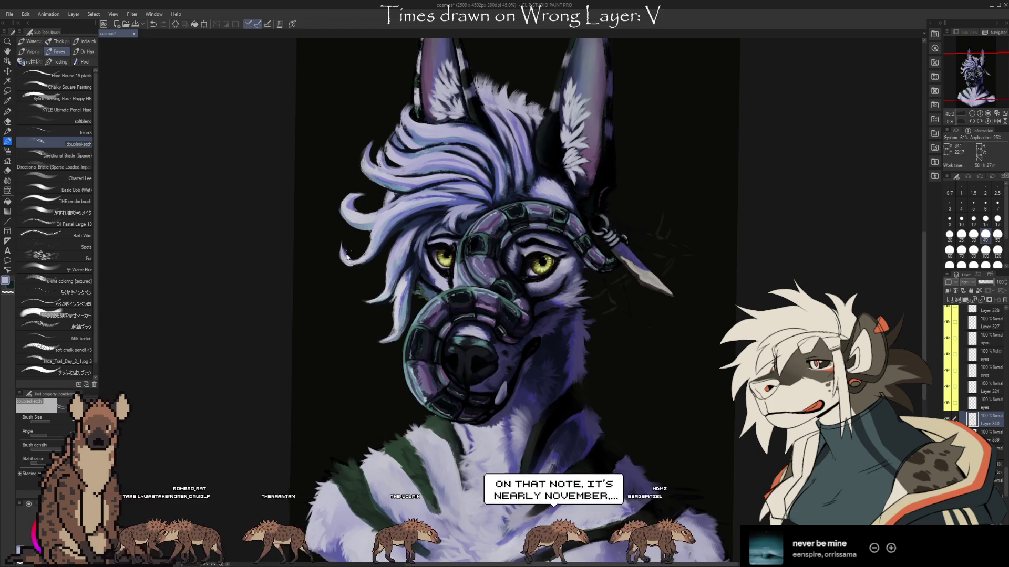
alt+click(346, 256)
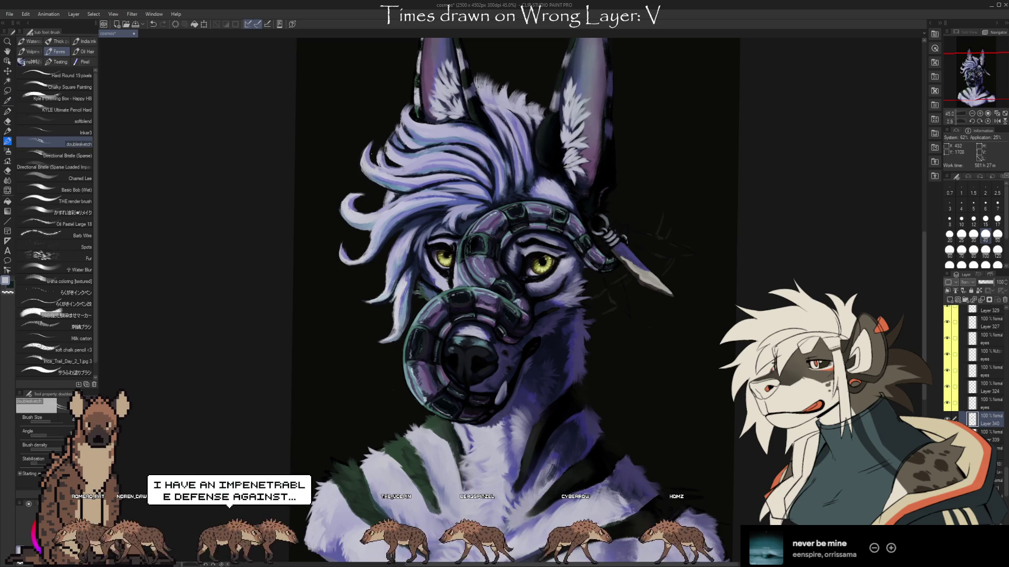
key(alt)
alt+click(407, 154)
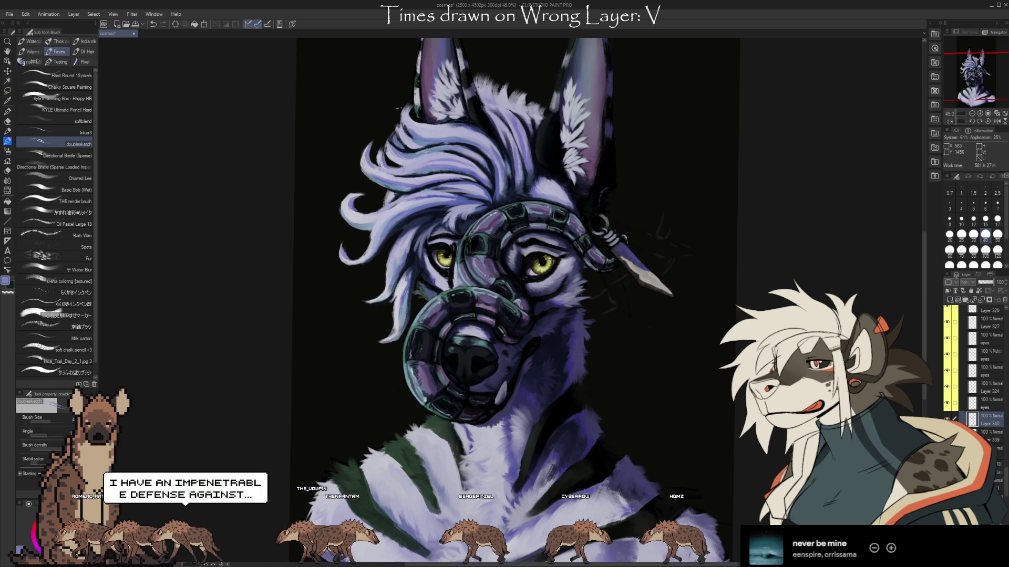
alt+click(434, 150)
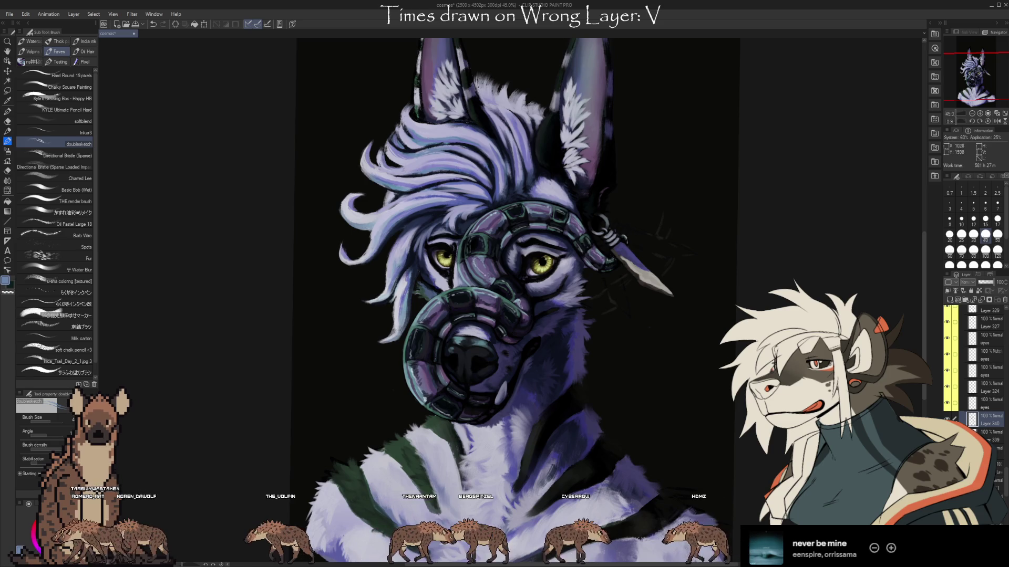
alt+click(446, 139)
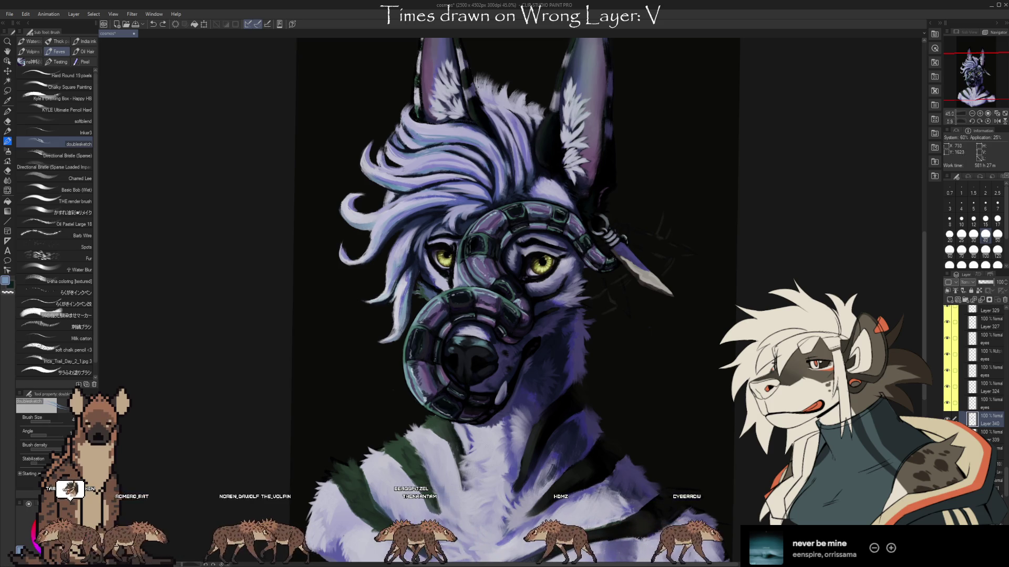
alt+click(411, 122)
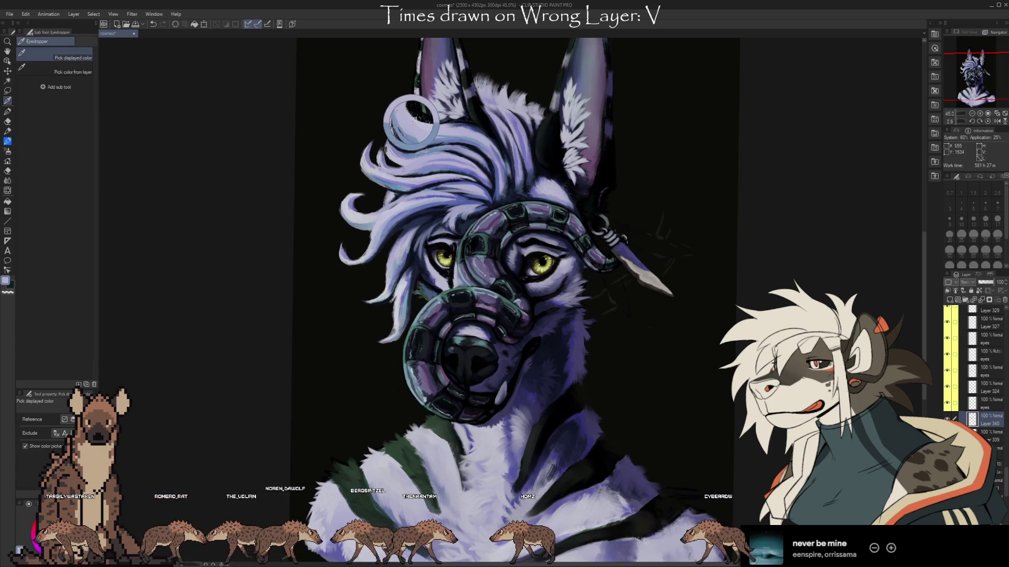
alt+click(495, 131)
key(alt)
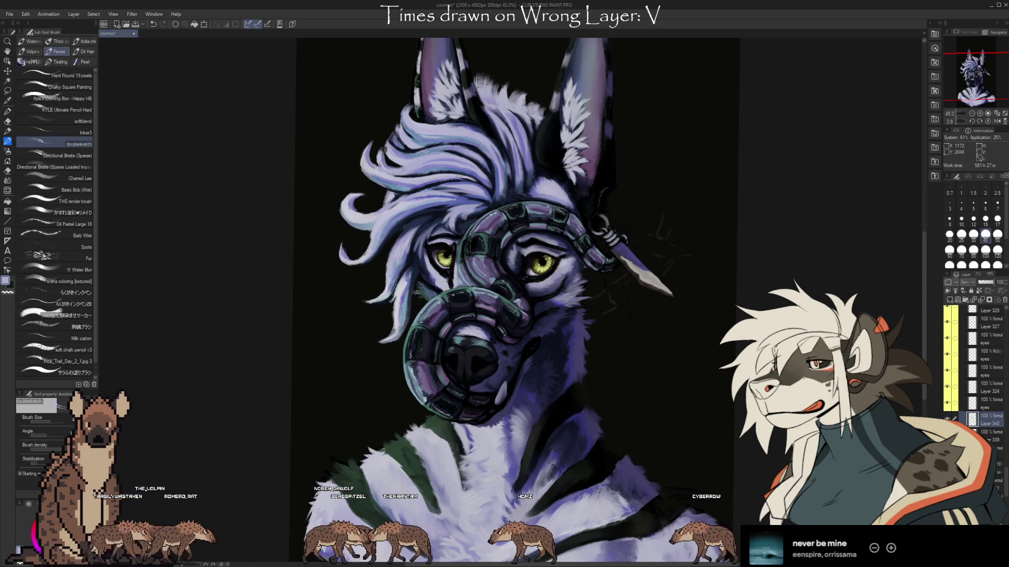
Step: Sample deeper purples and dark navy from the fur, ending on a light lavender
alt+click(522, 147)
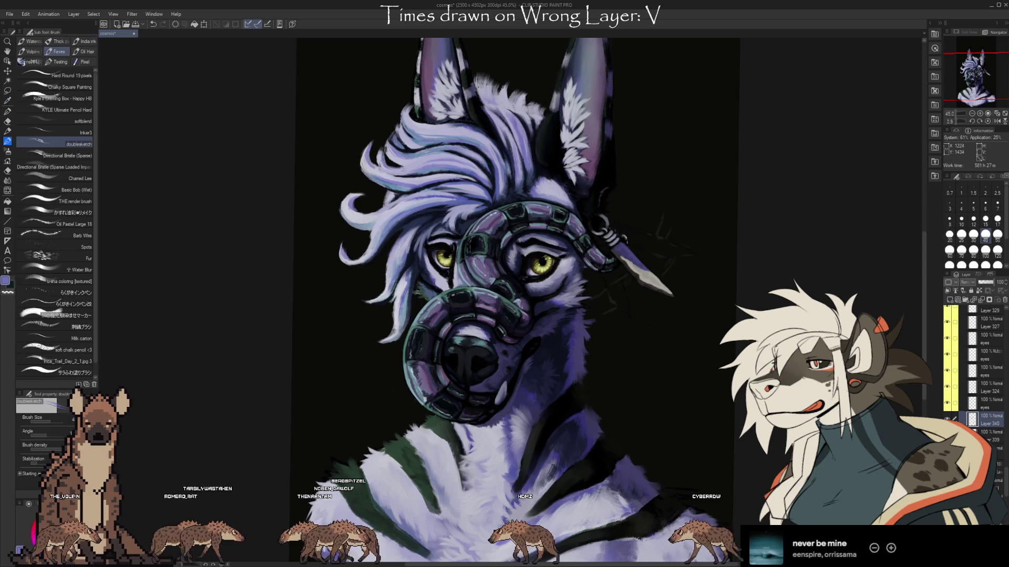
alt+click(515, 141)
key(i)
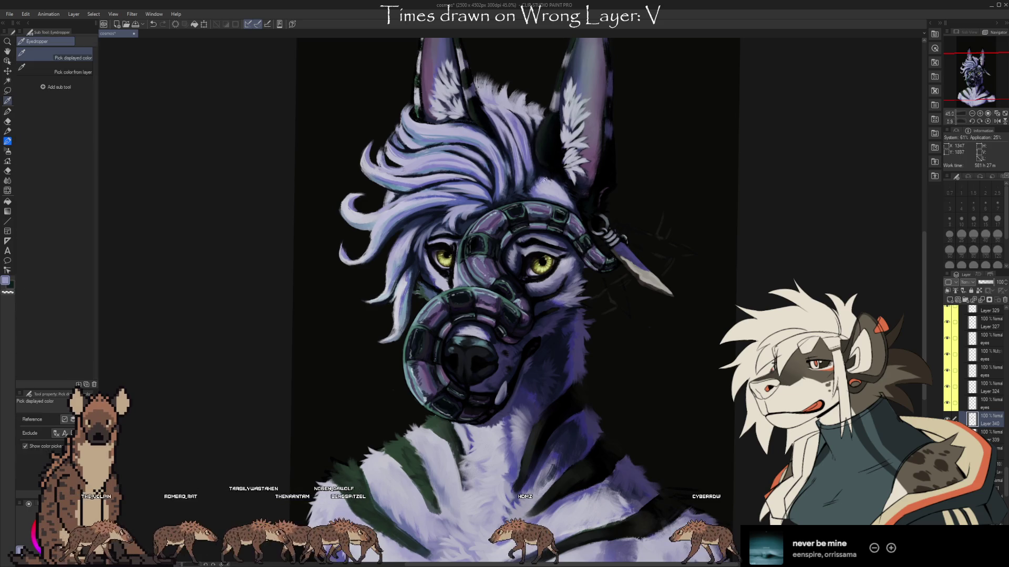
alt+click(500, 186)
alt+click(498, 191)
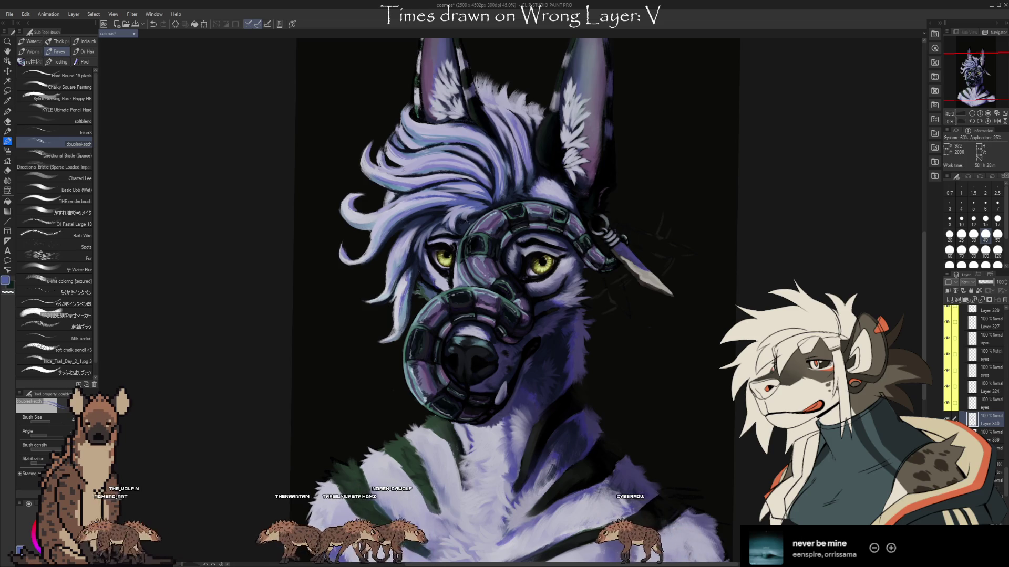
key(alt)
alt+click(458, 212)
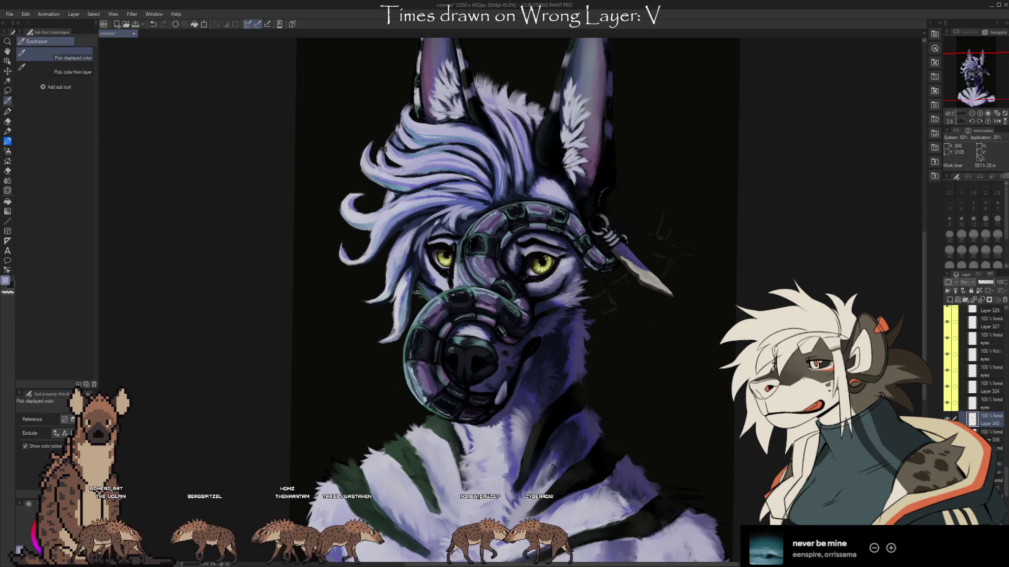
alt+click(432, 229)
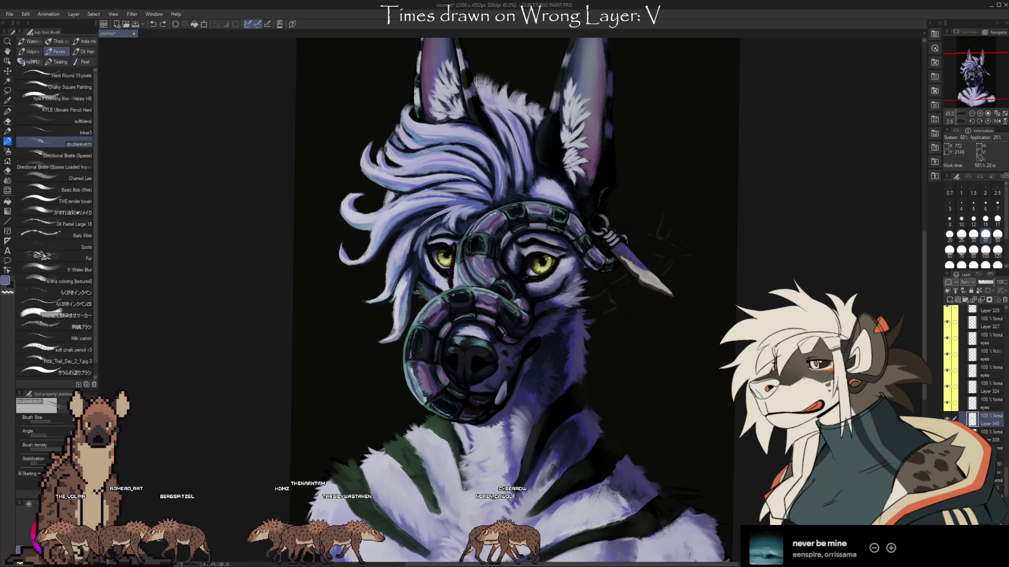
alt+click(440, 236)
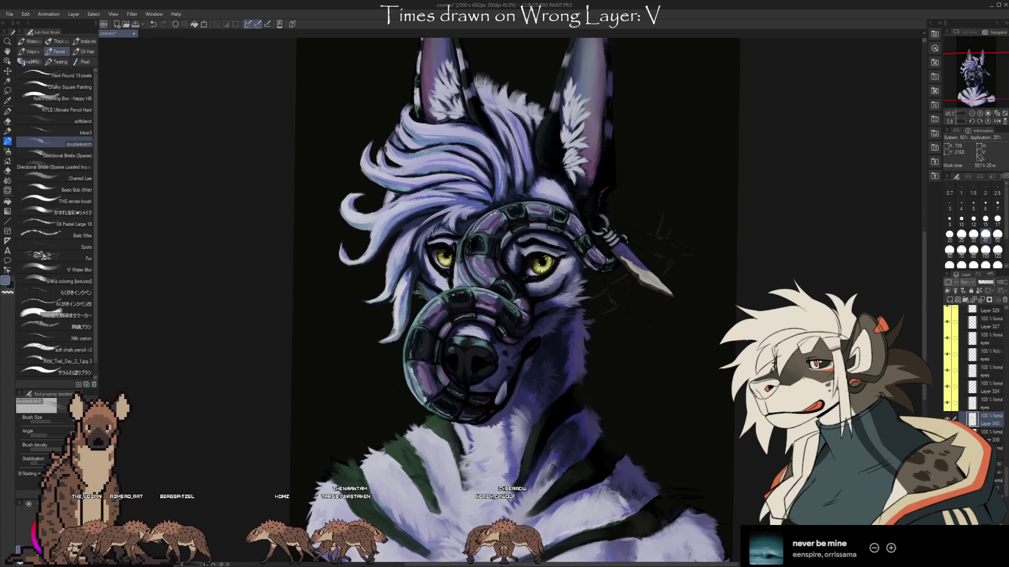
alt+click(431, 231)
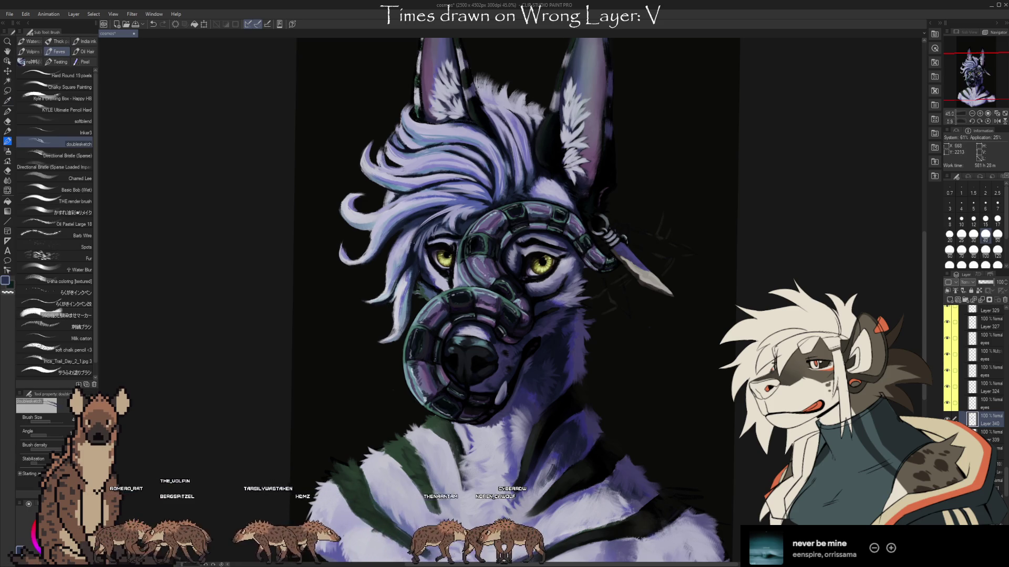
alt+click(409, 244)
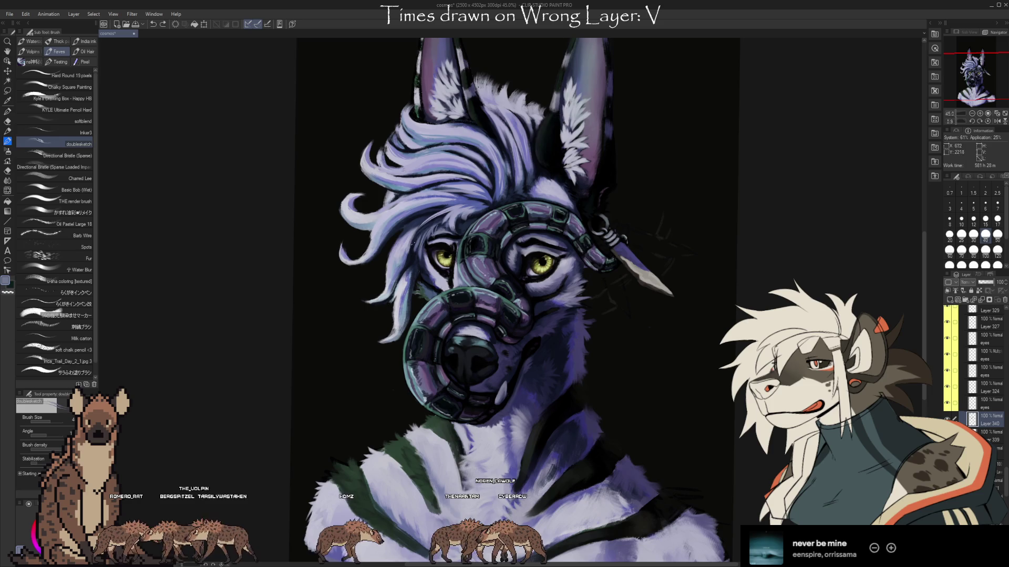
alt+click(409, 243)
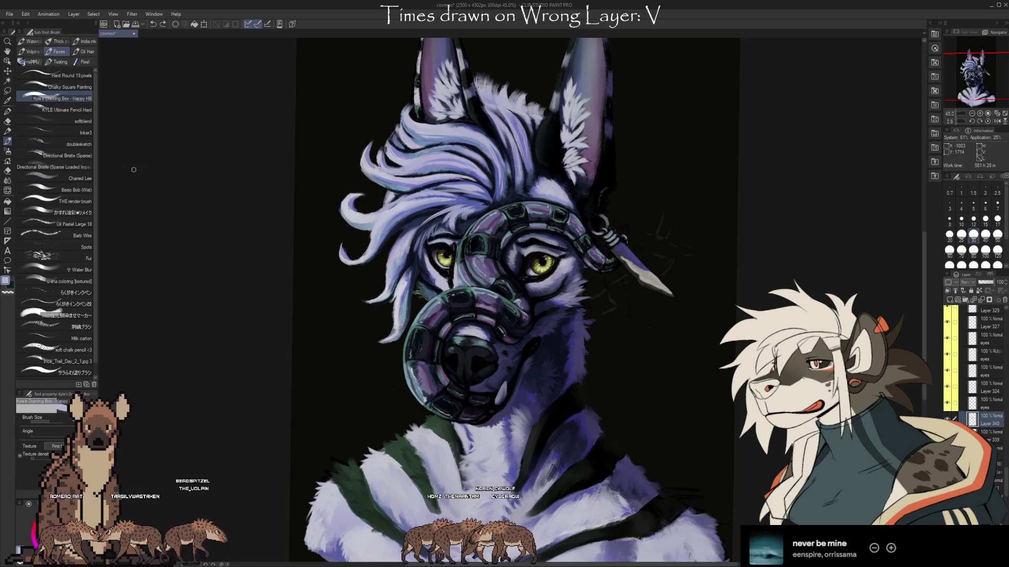
Step: Eyedrop a colour from the painting and shrink the brush from 40 to 25
alt+click(407, 245)
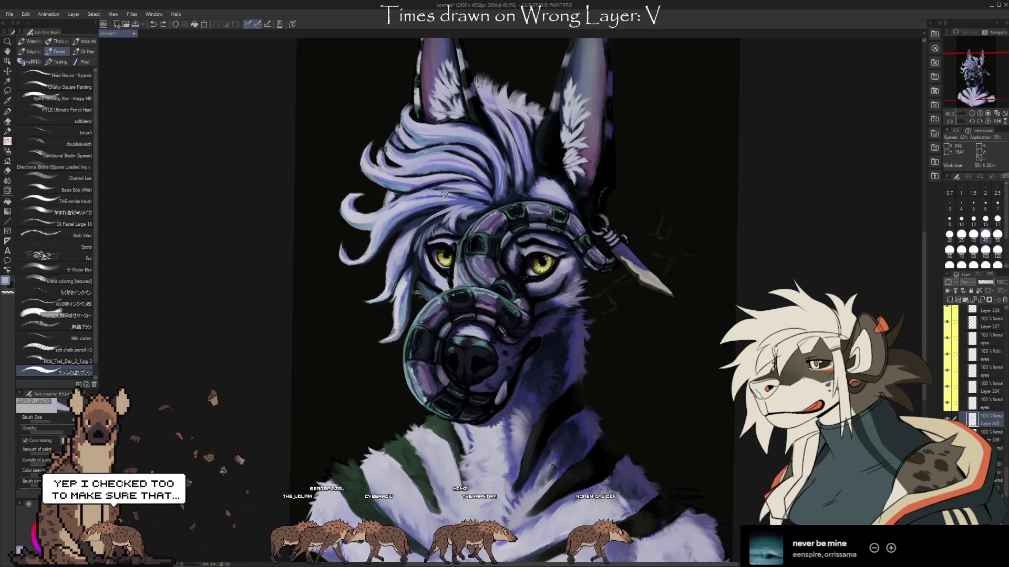
key(bracketleft)
key(bracketleft)
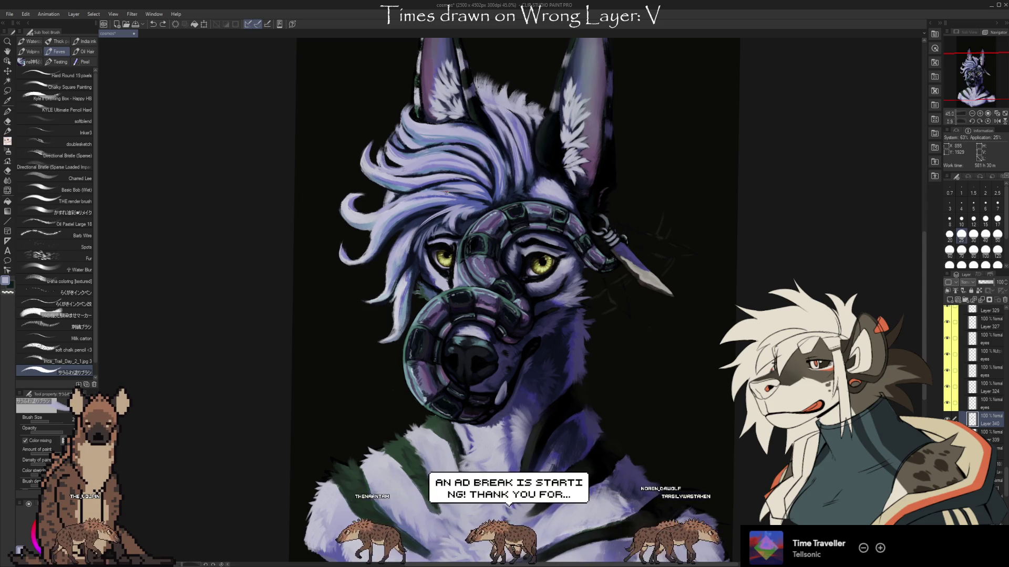
Step: Zoom in from 45% to about 80%, centred on the eyes and teal ring muzzle
scroll(510, 300, up, 3)
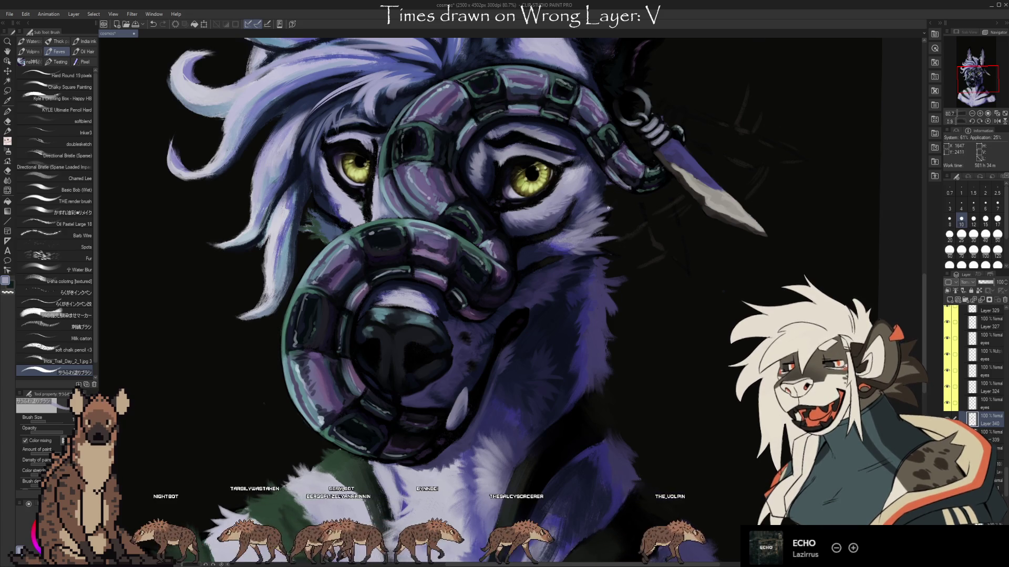
Step: Touch up the muzzle, alternating brush, eyedropper and eraser
key(i)
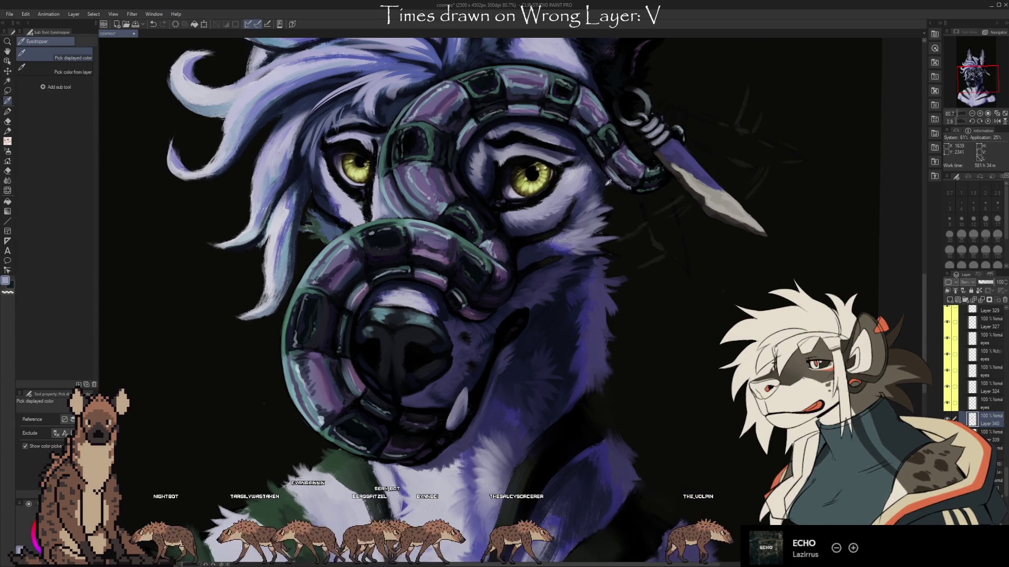
key(b)
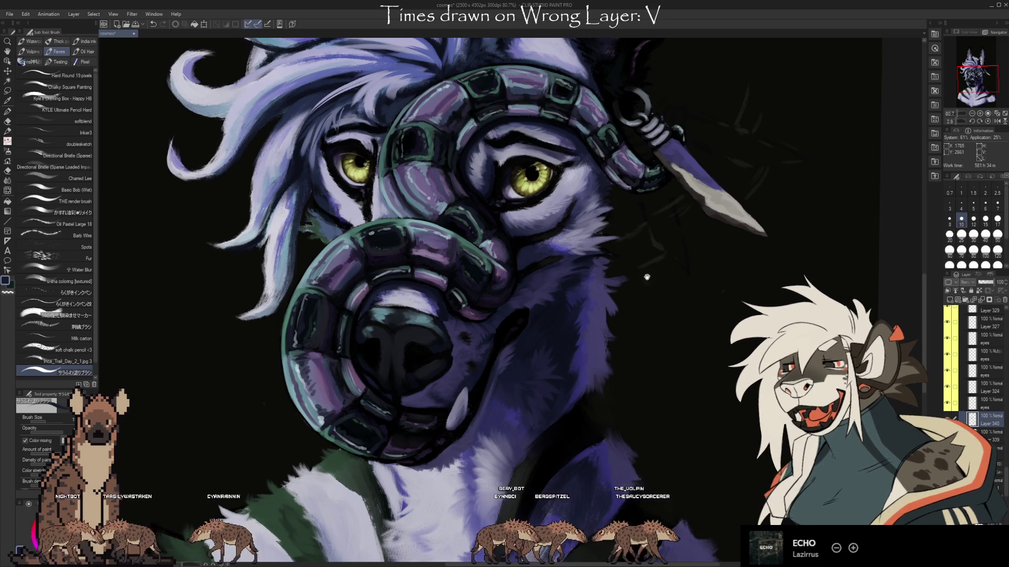
key(i)
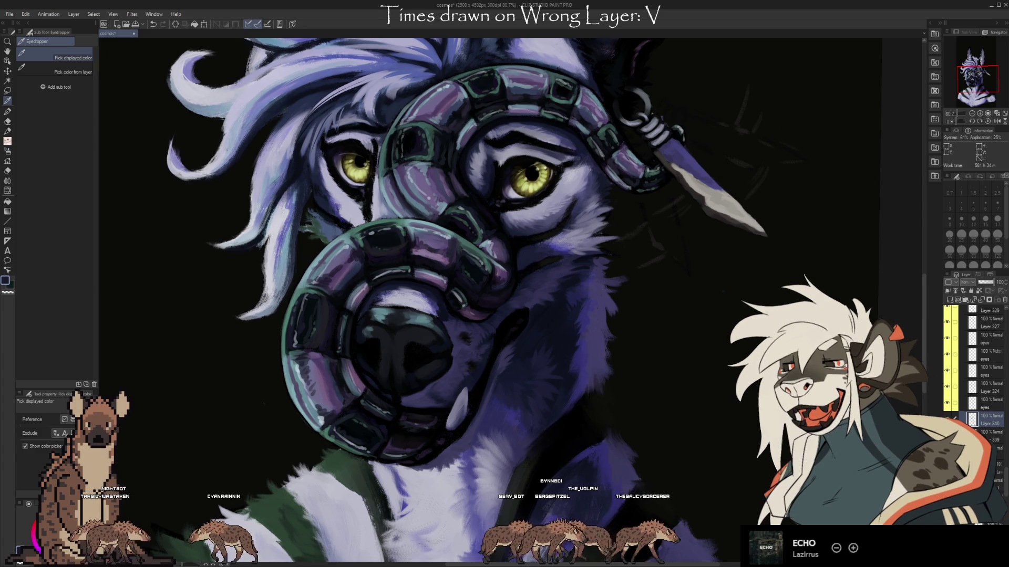
key(e)
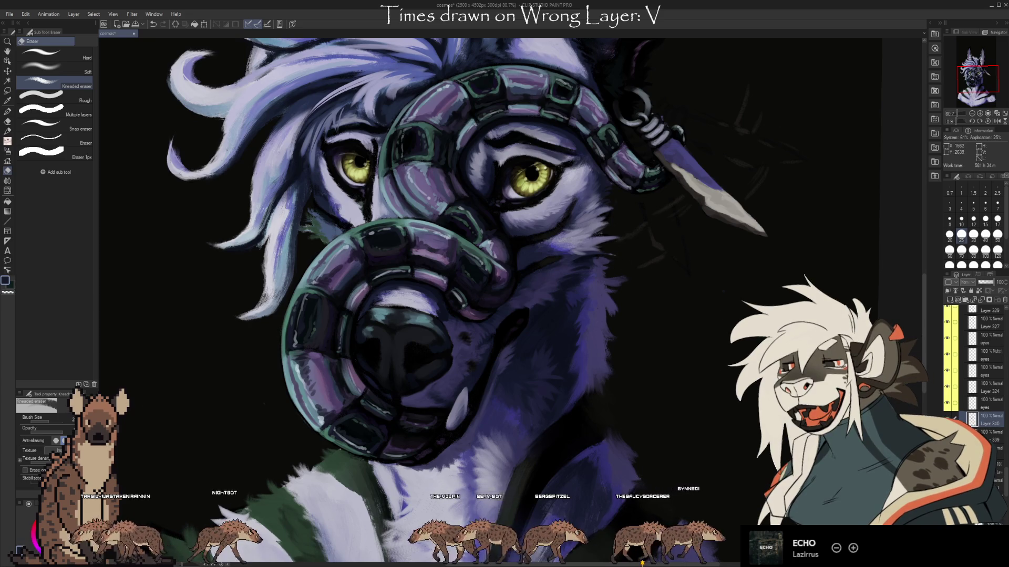
key(b)
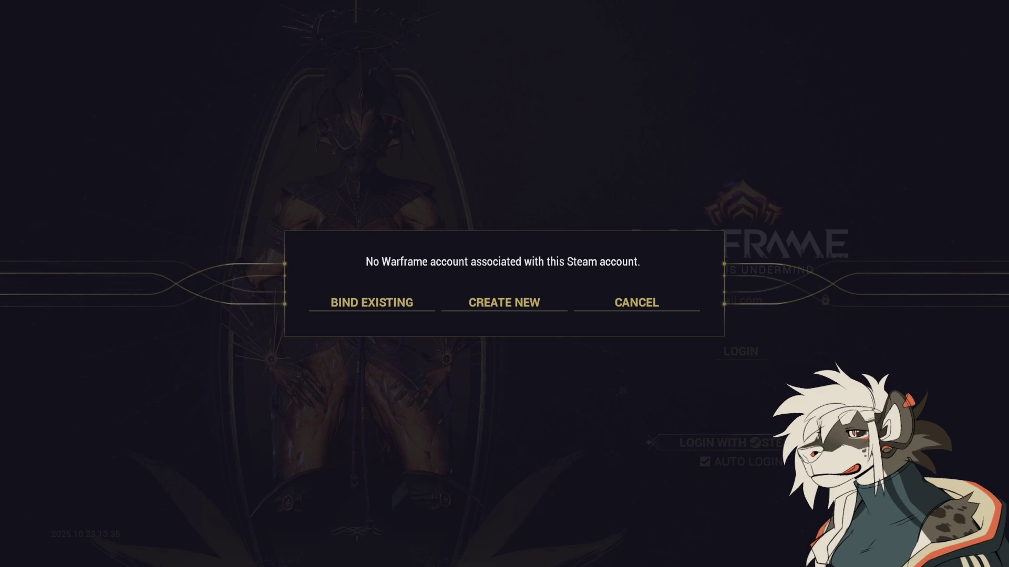
Step: Cancel the Steam account-binding prompt and log into Warframe with the account password
click(637, 308)
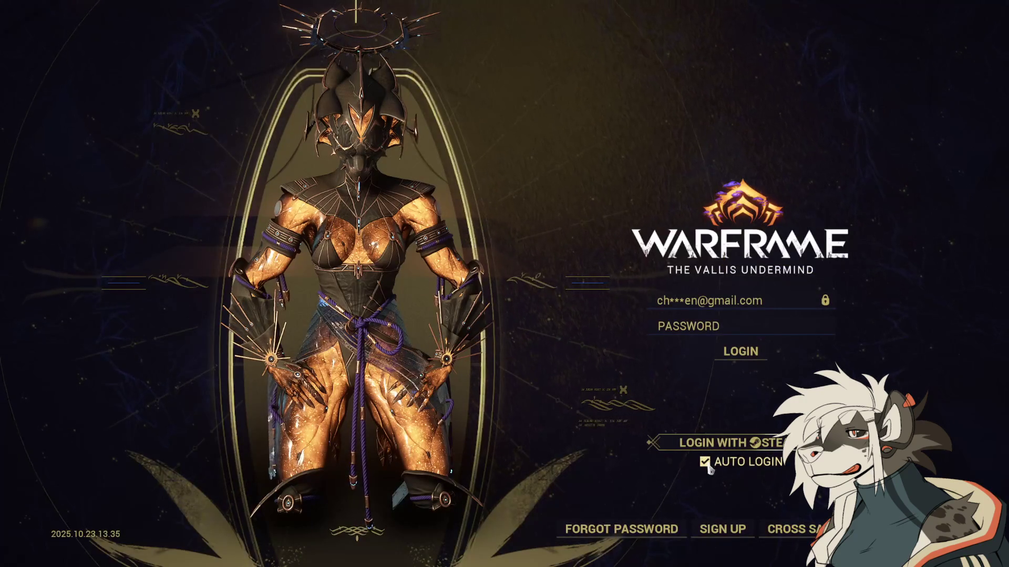
click(712, 331)
text(**)
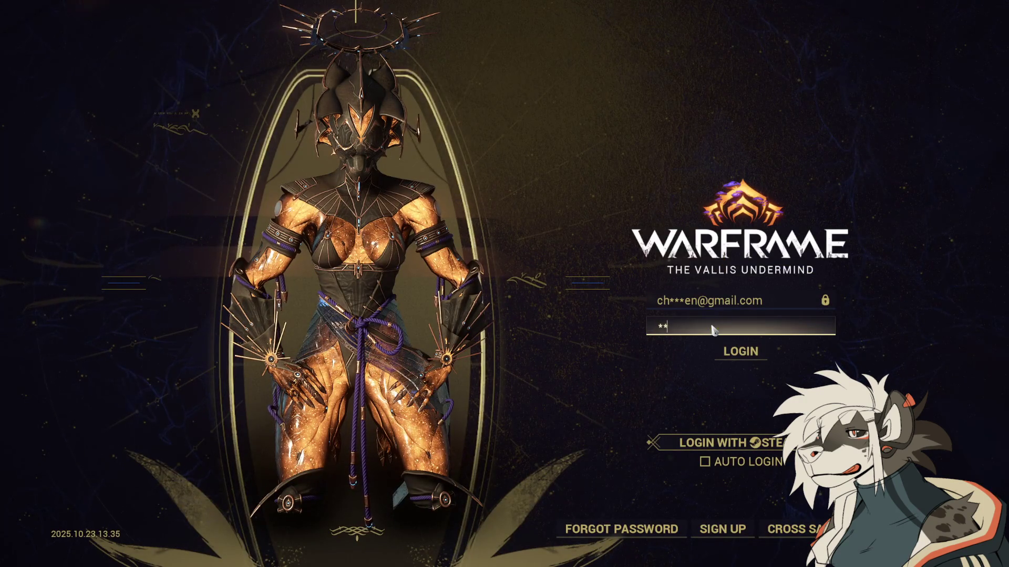
text(**********)
key(Return)
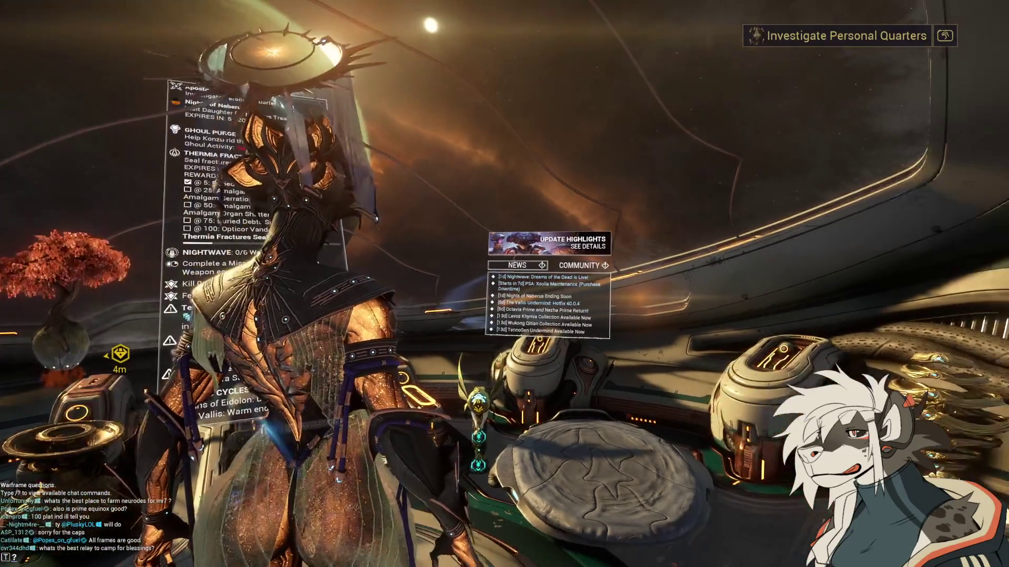
Step: Walk the frame through the orbiter corridor to the navigation console
drag(504, 283, 368, 283)
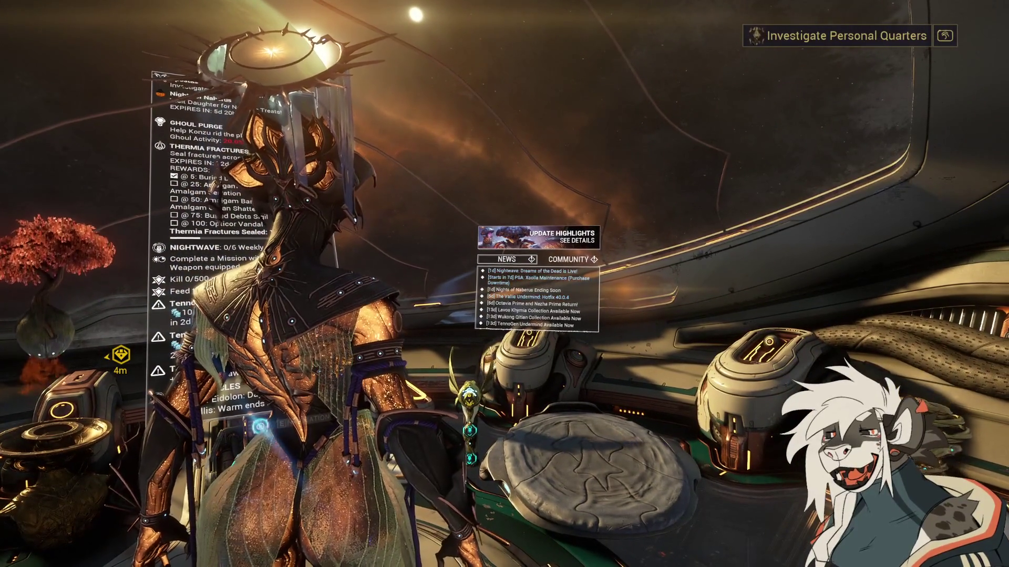
key(w)
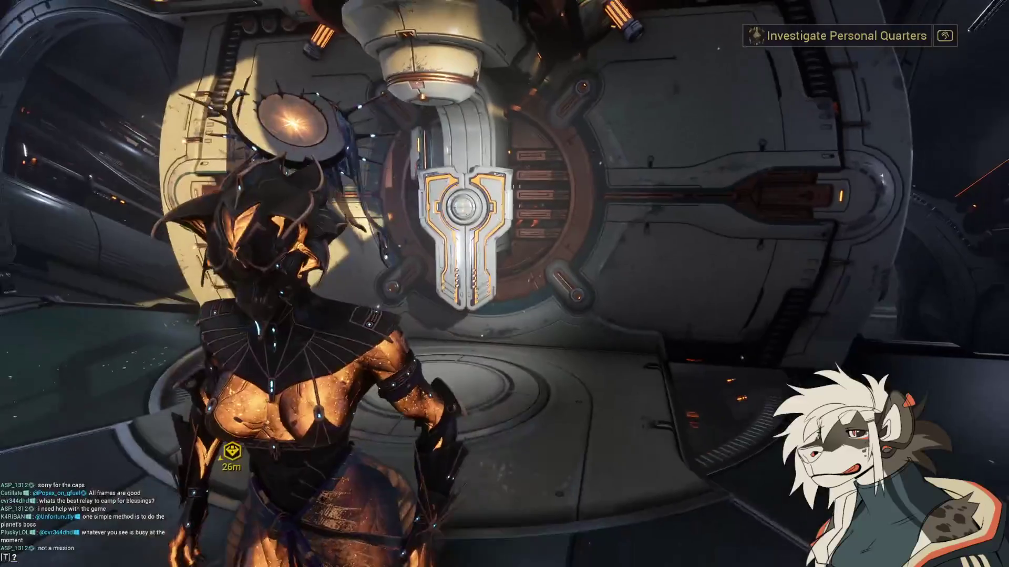
key(a)
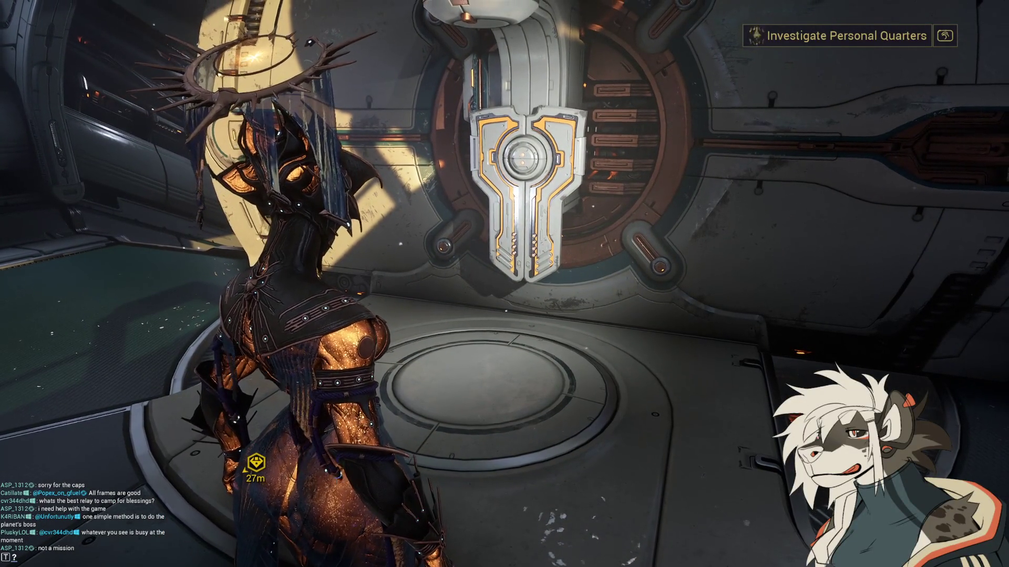
key(w)
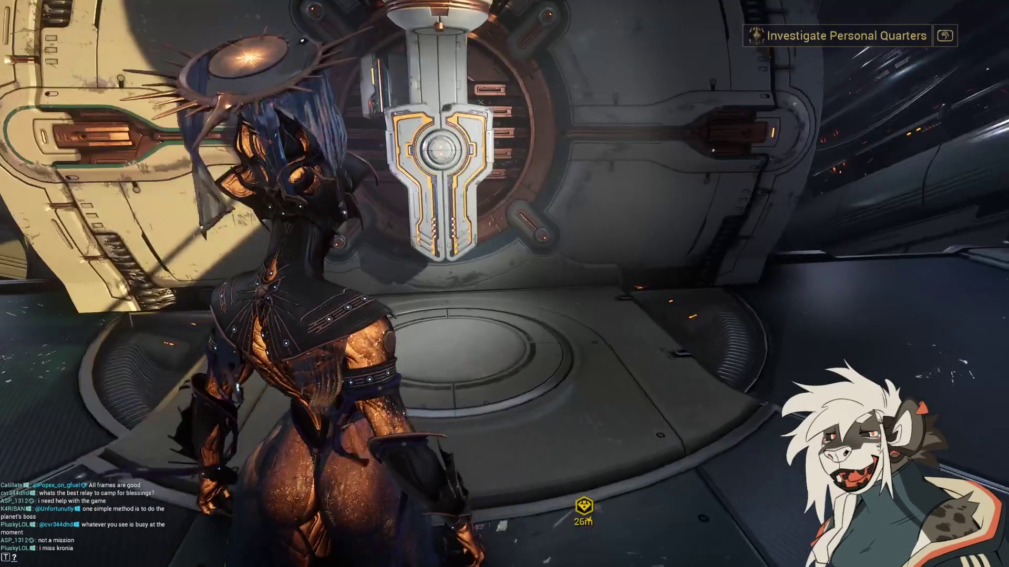
key(w)
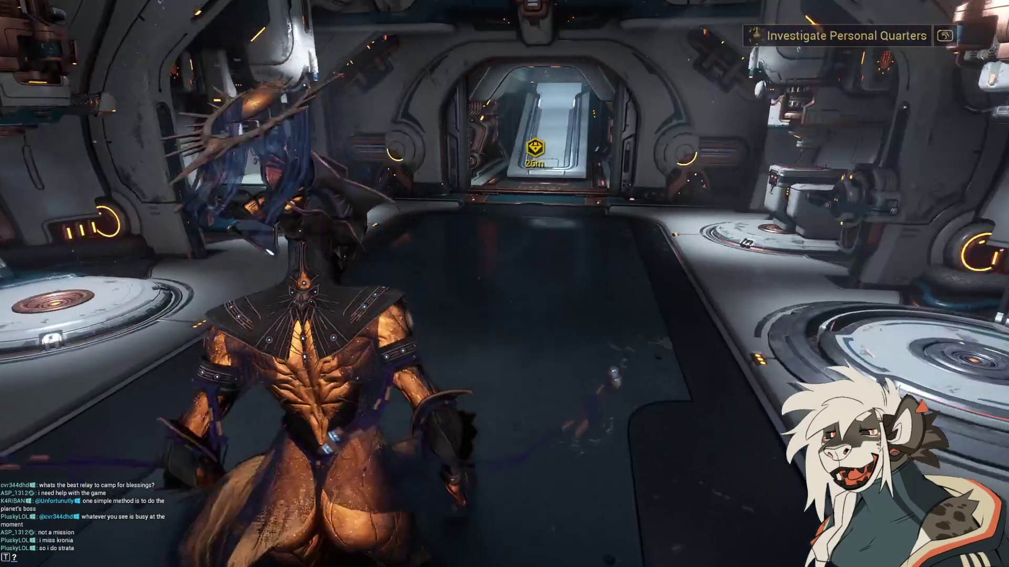
key(w)
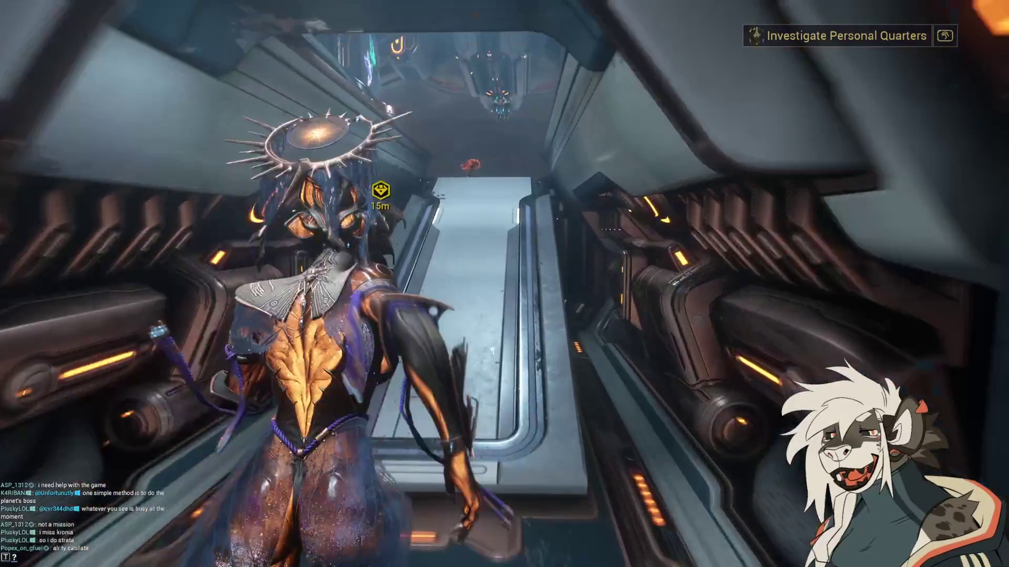
key(w)
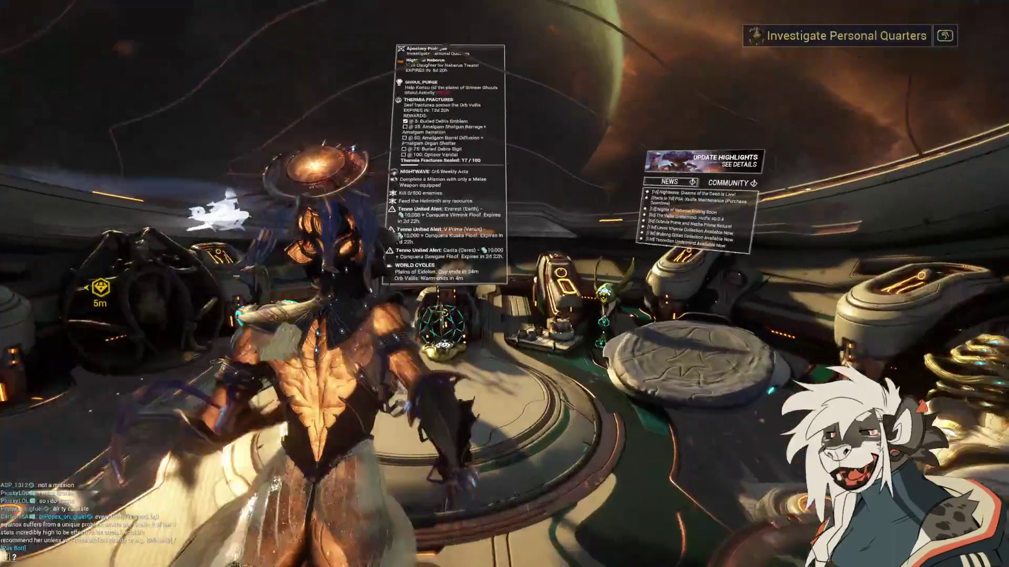
Step: Open navigation, leave the Duviri screen, then view and close the Venus star chart
key(e)
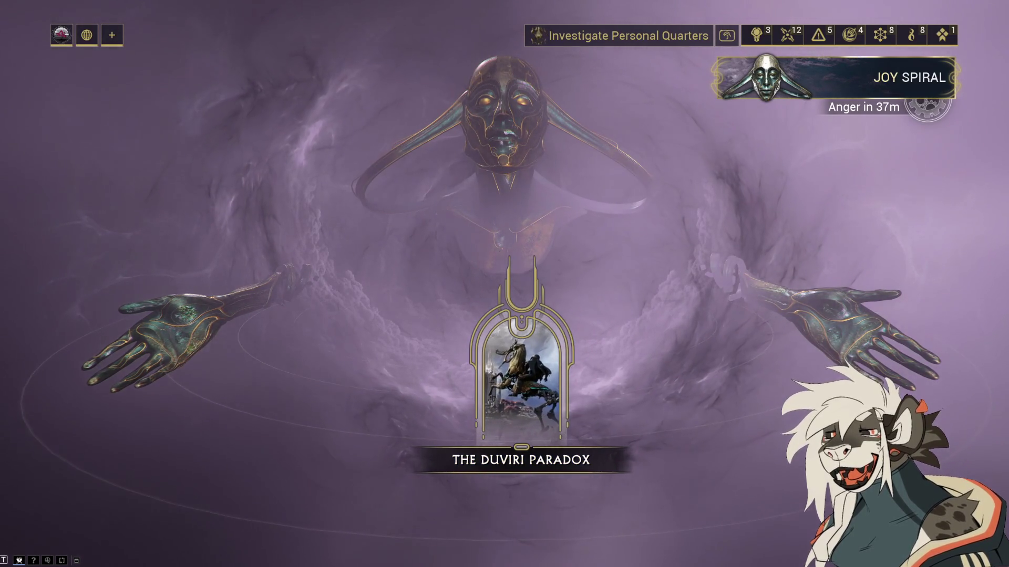
key(Escape)
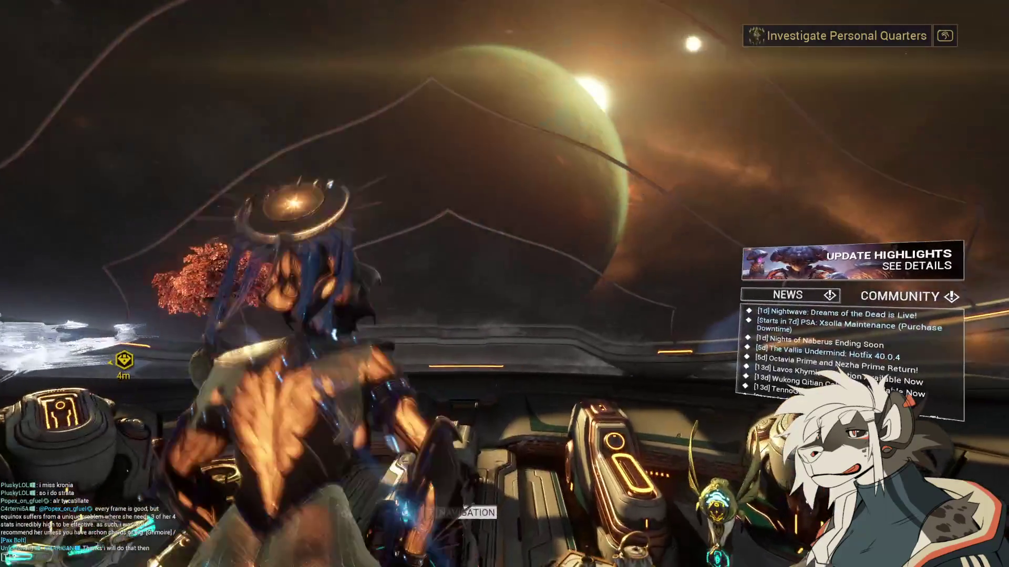
key(e)
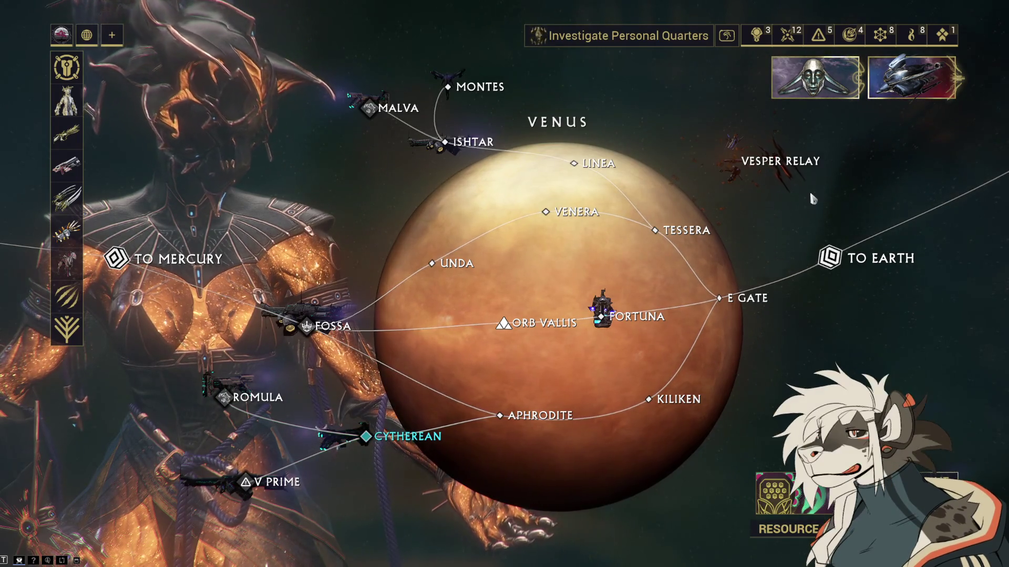
key(Escape)
key(Escape)
key(Escape)
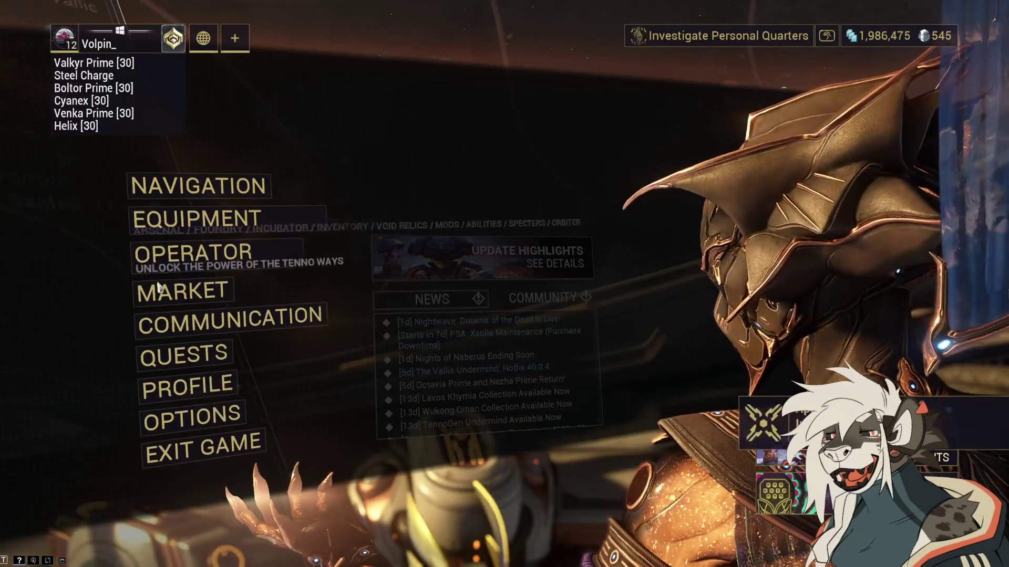
Step: Browse the Codex main quests down to the Apostasy Prologue and view its details
click(184, 347)
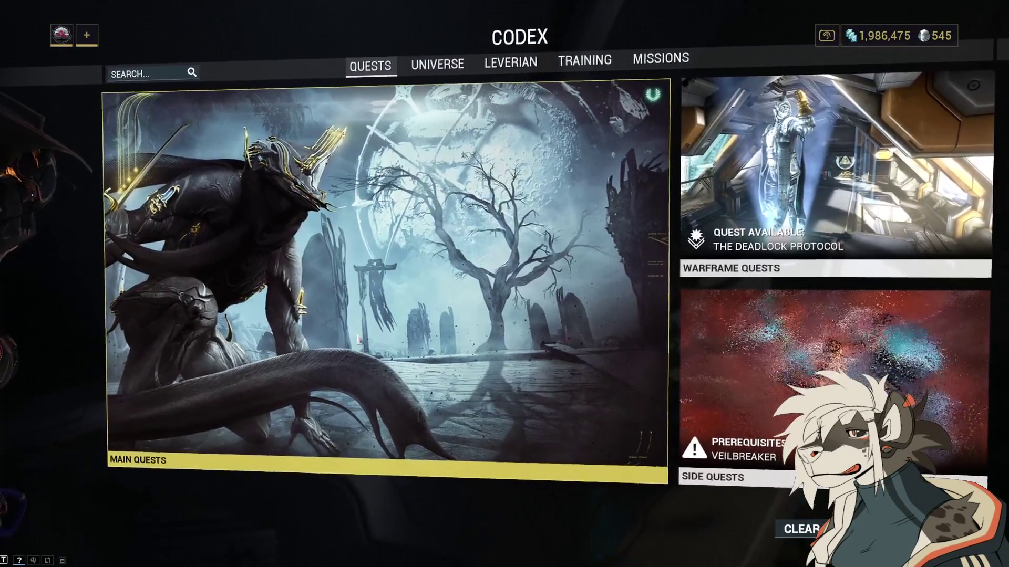
click(356, 333)
scroll(449, 274, down, 3)
scroll(449, 274, down, 1)
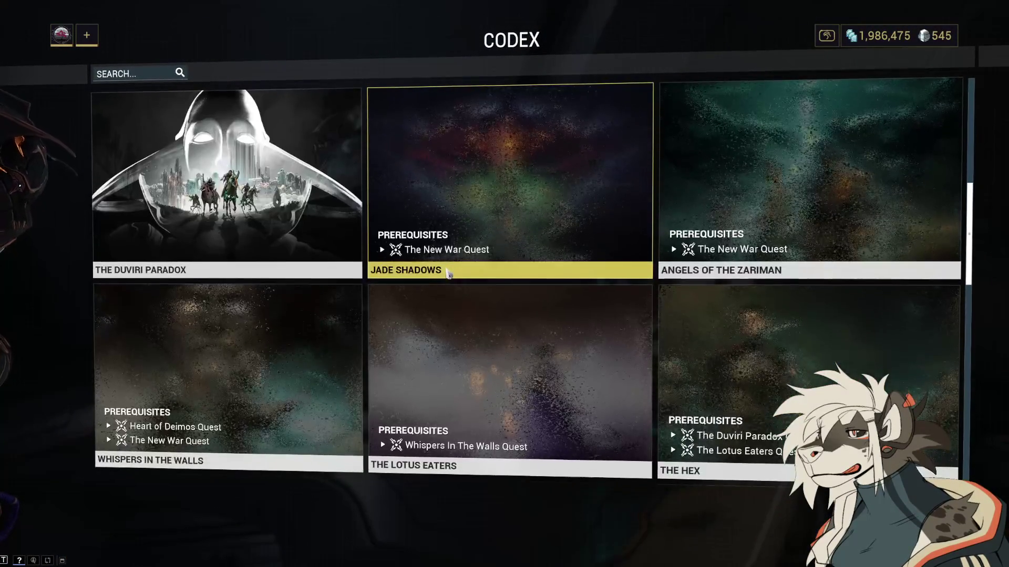
scroll(638, 268, down, 1)
scroll(638, 268, down, 8)
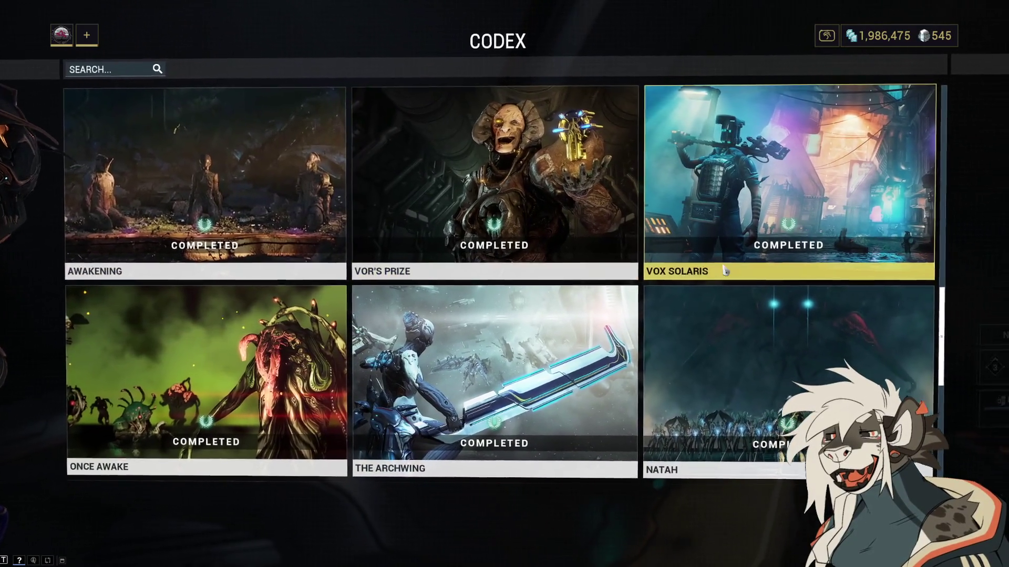
scroll(725, 271, down, 1)
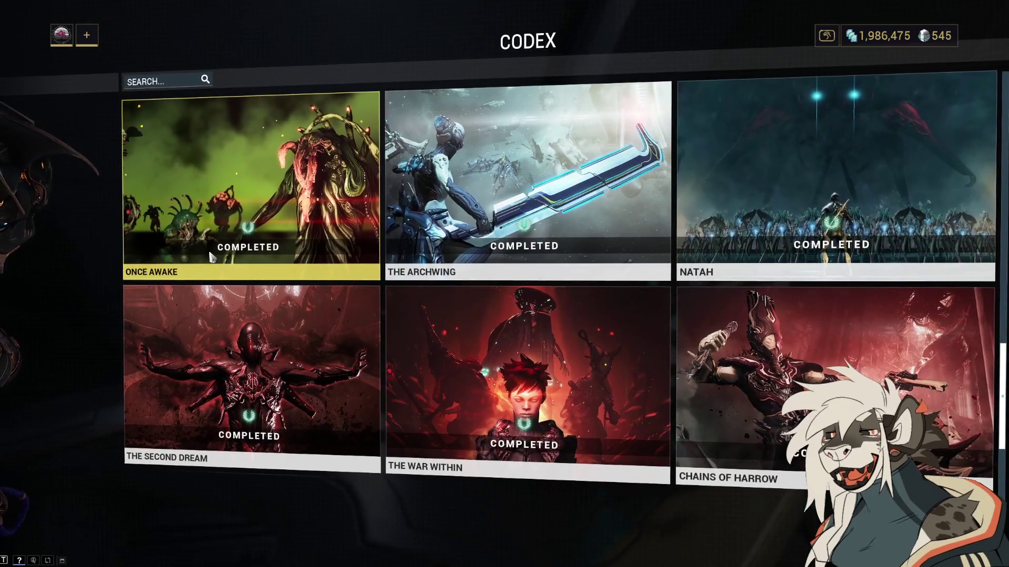
scroll(600, 272, down, 1)
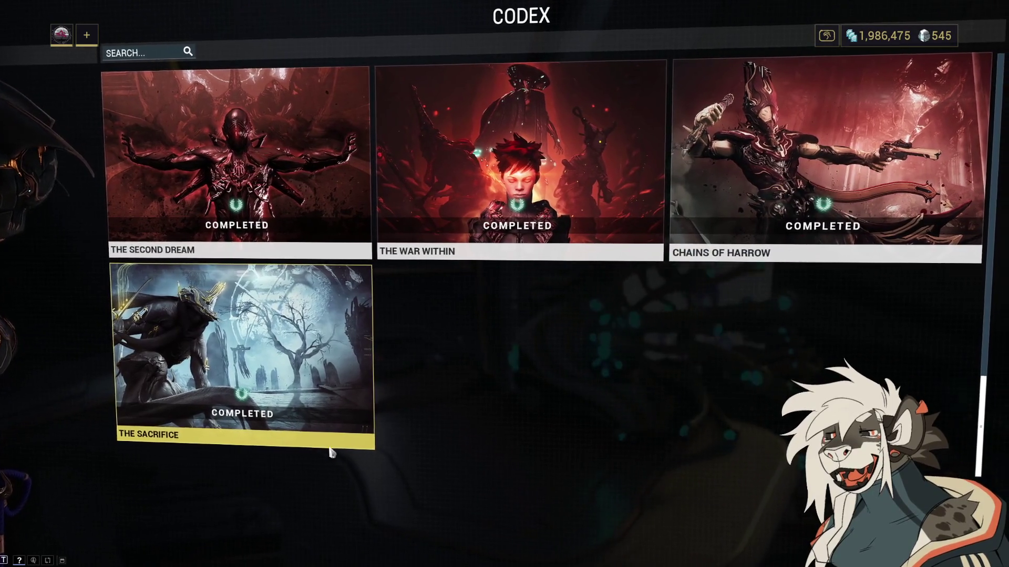
scroll(315, 446, down, 2)
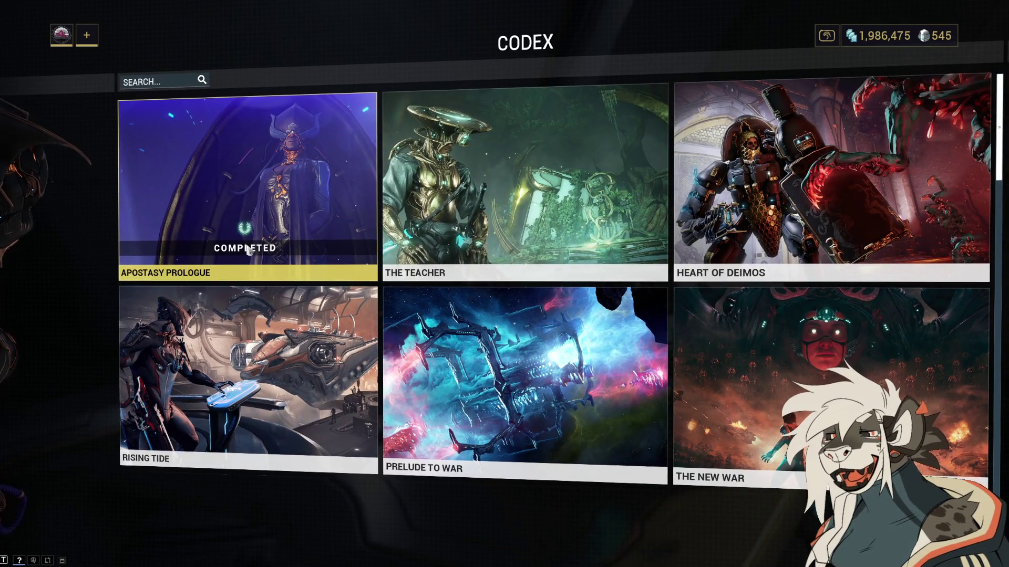
click(249, 251)
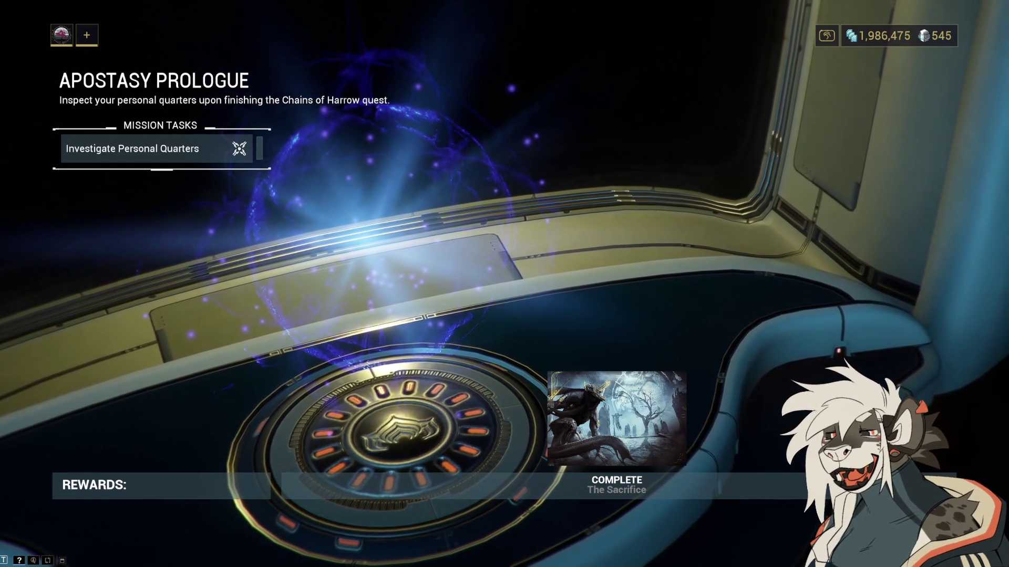
Step: Return to the main quests grid and scroll through the quest list
key(Escape)
scroll(251, 256, down, 2)
scroll(253, 263, down, 5)
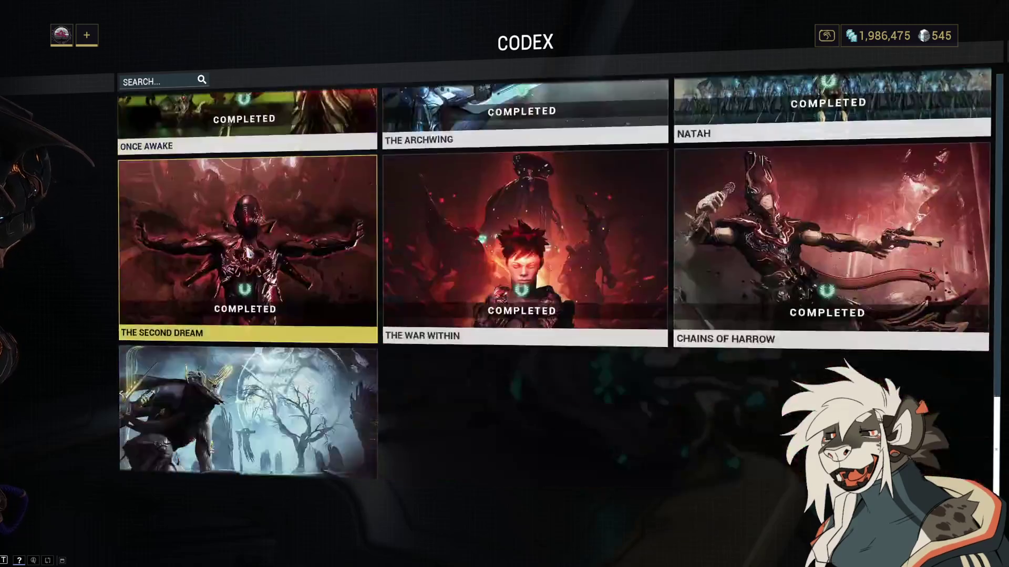
scroll(255, 315, down, 3)
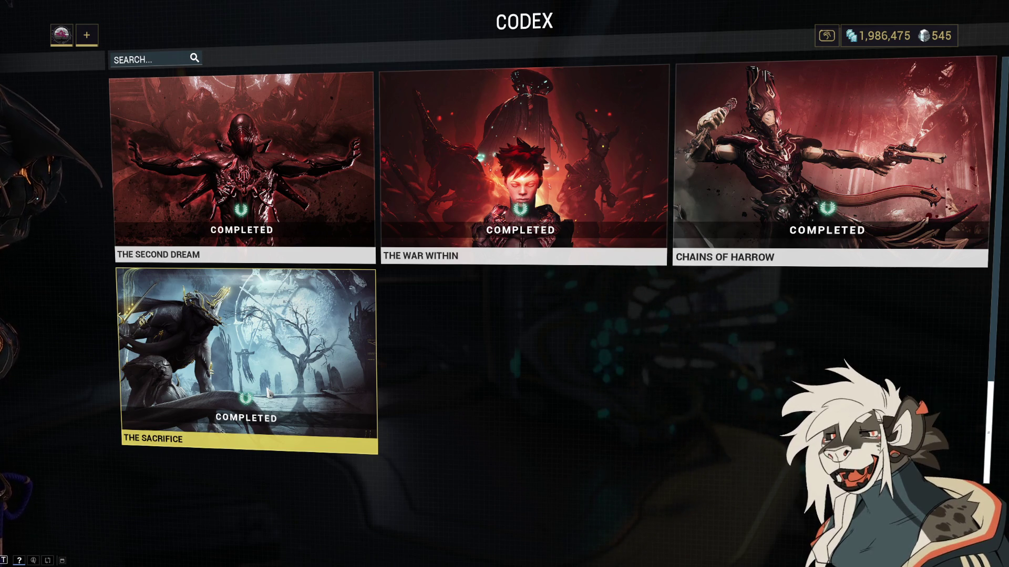
scroll(516, 431, up, 3)
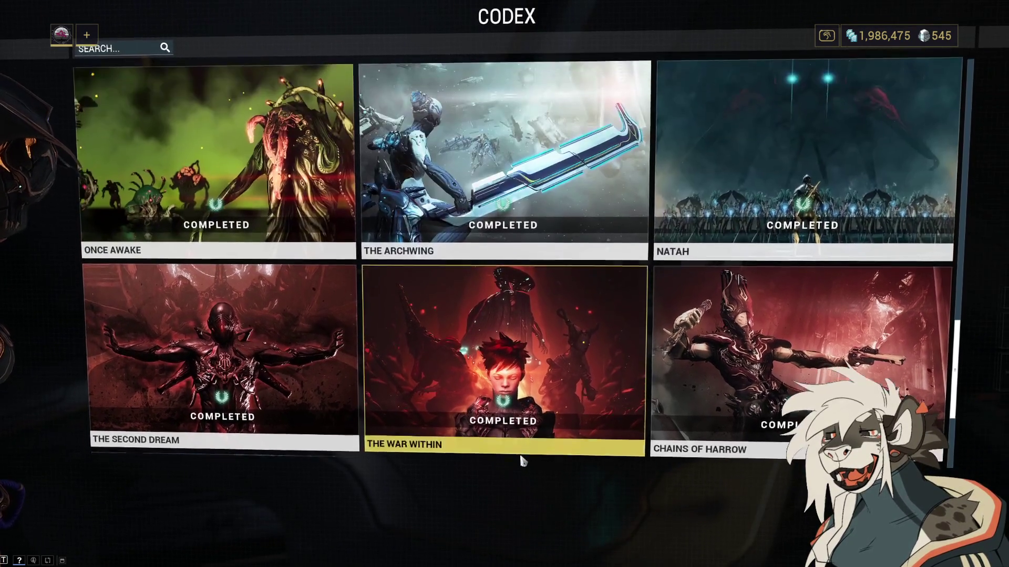
scroll(519, 460, up, 3)
scroll(473, 273, down, 5)
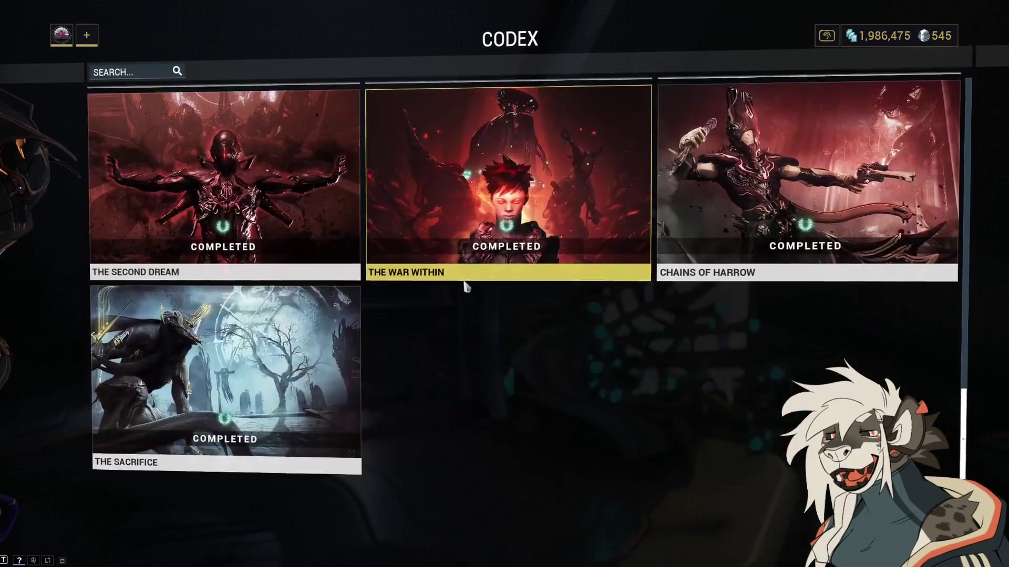
scroll(449, 428, up, 5)
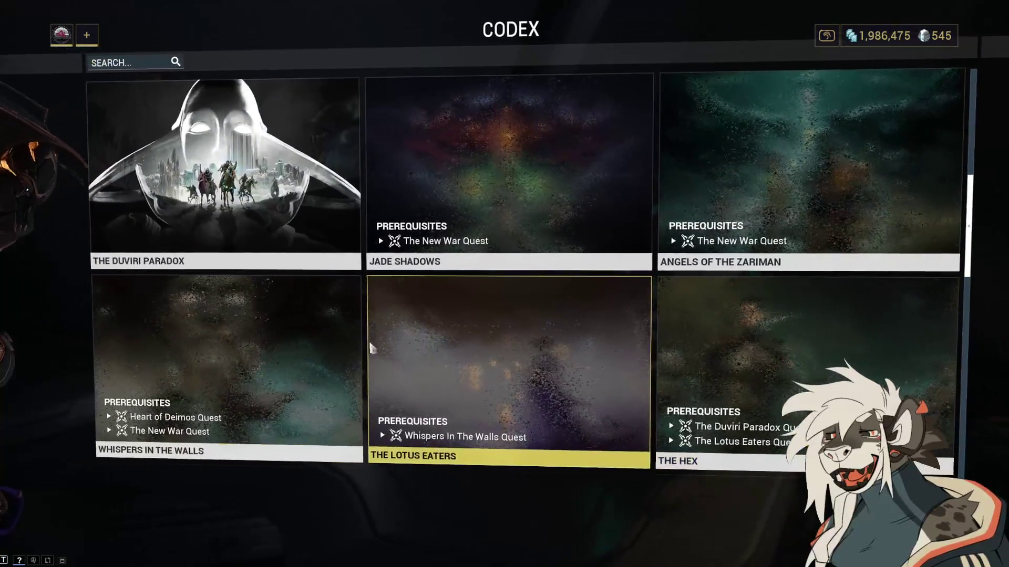
scroll(658, 363, up, 3)
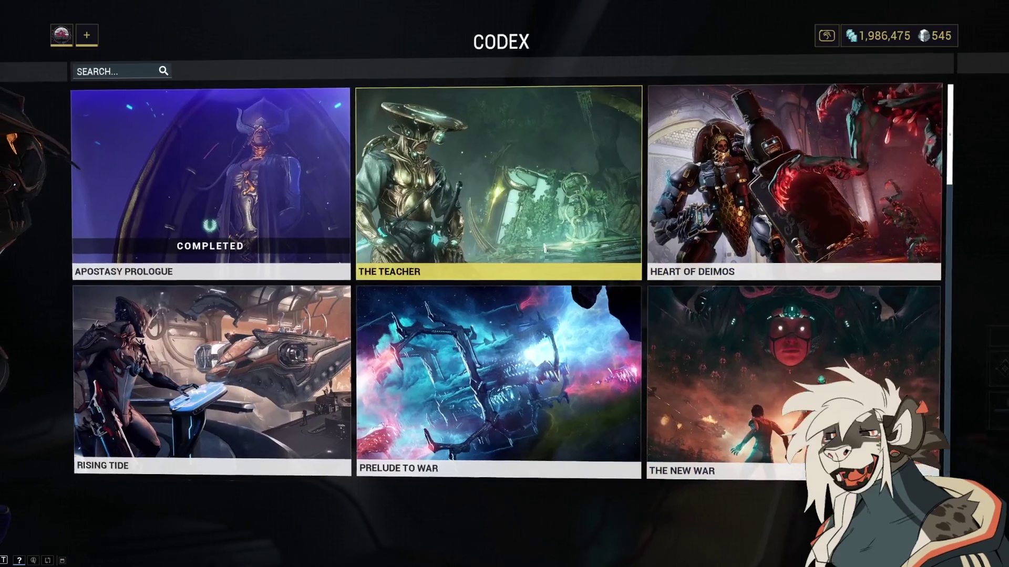
scroll(574, 307, down, 2)
scroll(574, 307, down, 2)
scroll(525, 300, down, 1)
scroll(473, 286, down, 1)
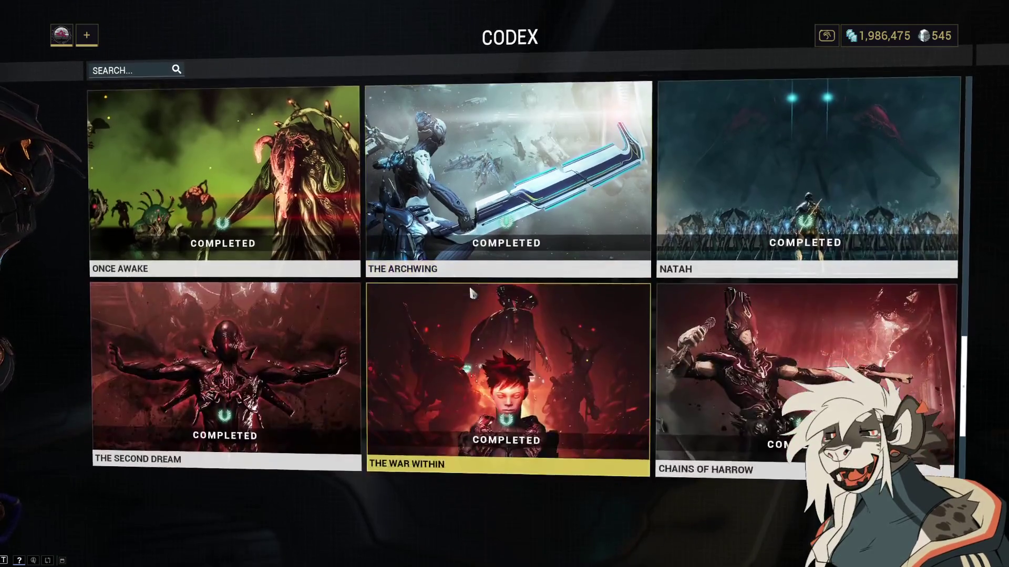
scroll(469, 285, up, 5)
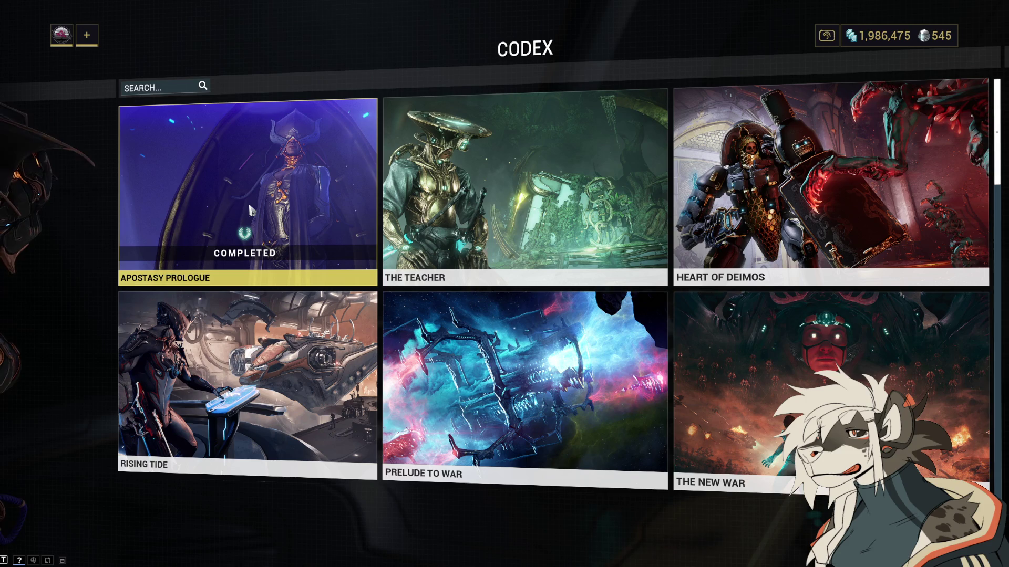
Step: Recheck Apostasy Prologue, then open and dismiss The Sacrifice quest-complete card
click(250, 210)
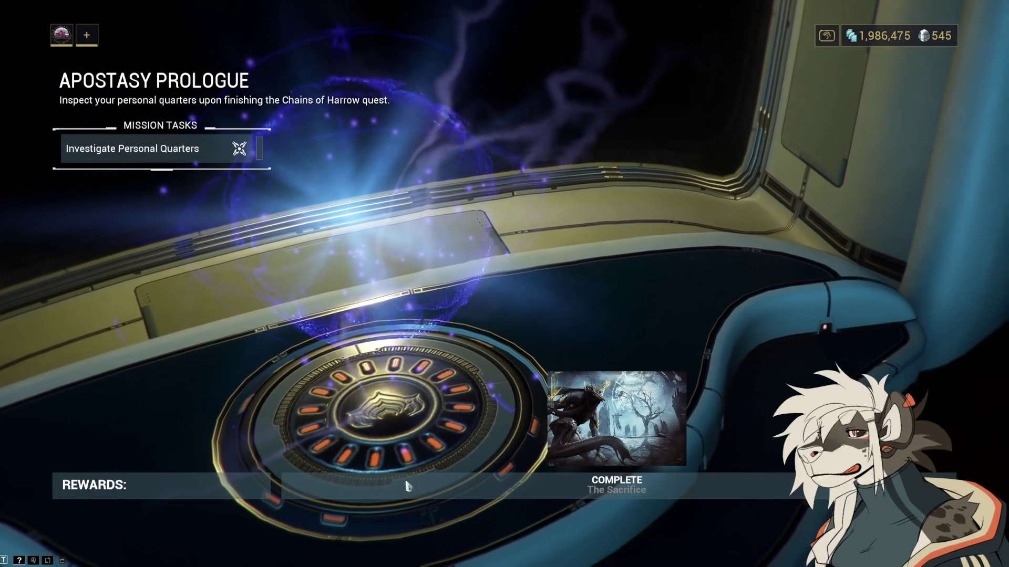
key(Escape)
scroll(634, 431, down, 10)
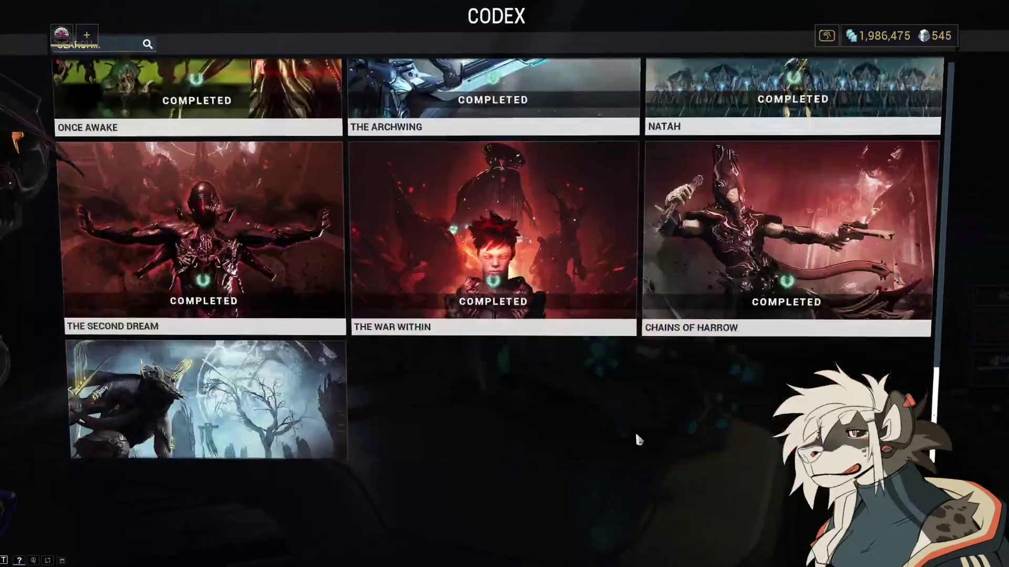
scroll(450, 354, down, 2)
click(302, 349)
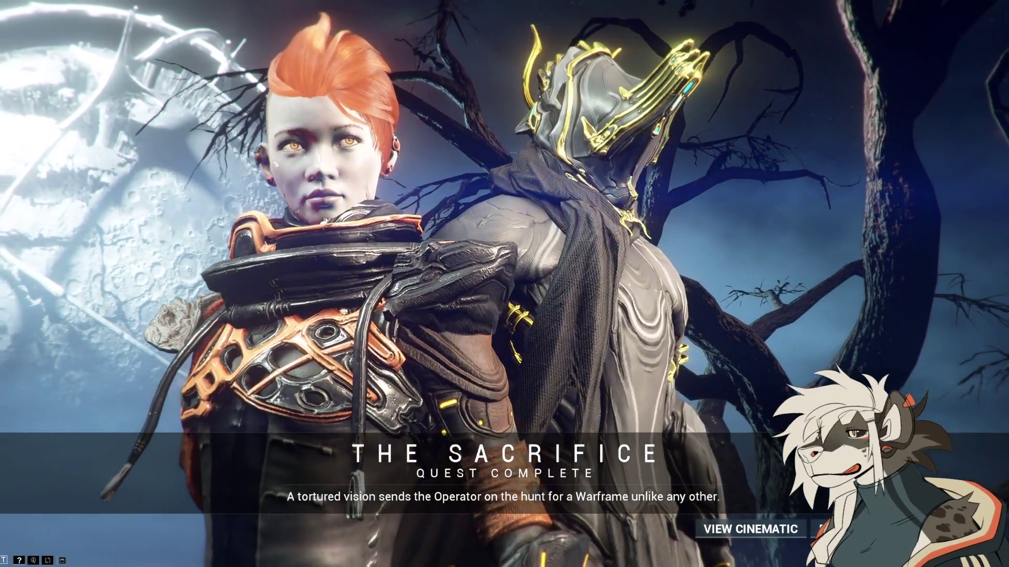
click(835, 529)
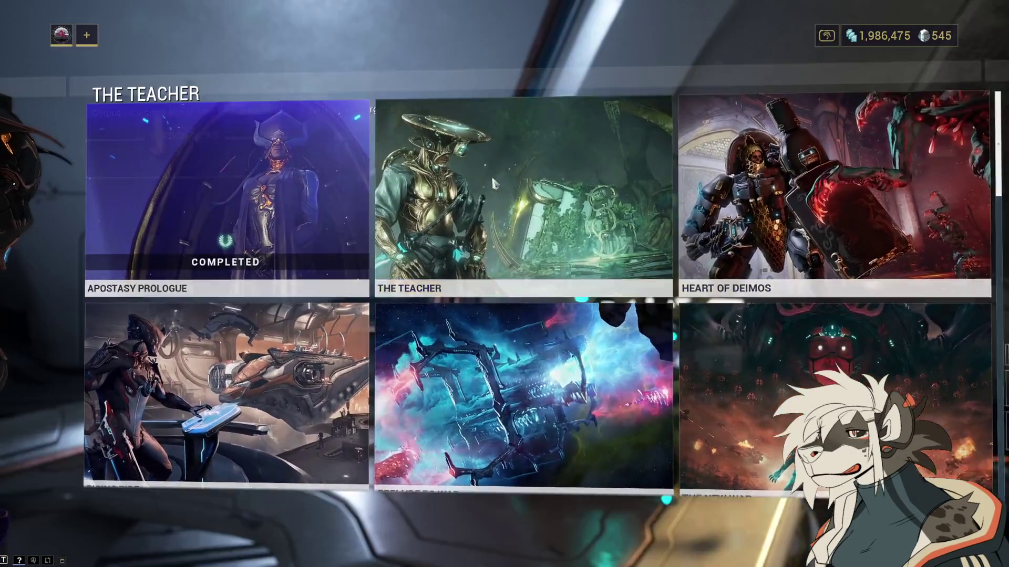
click(493, 184)
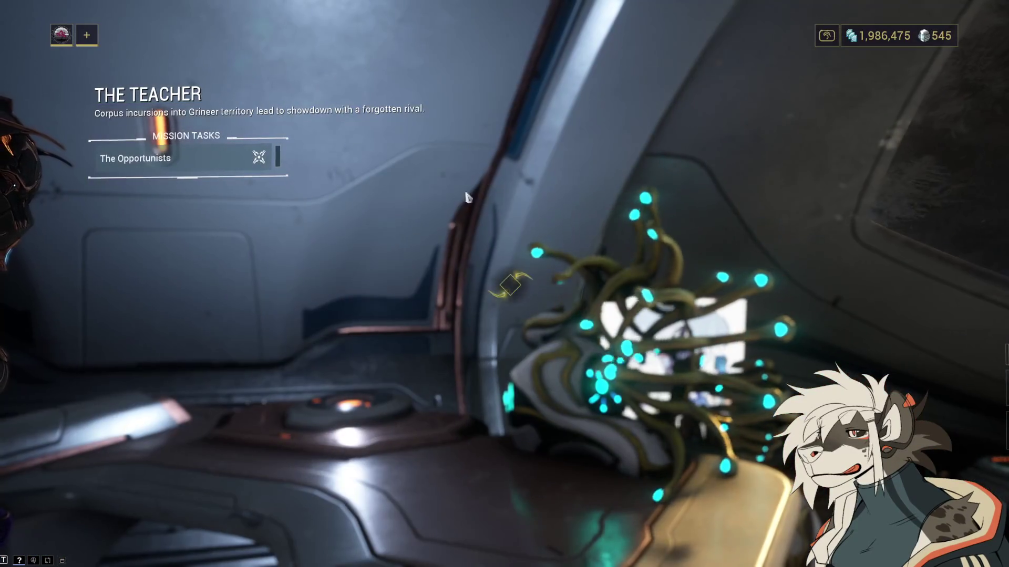
key(Escape)
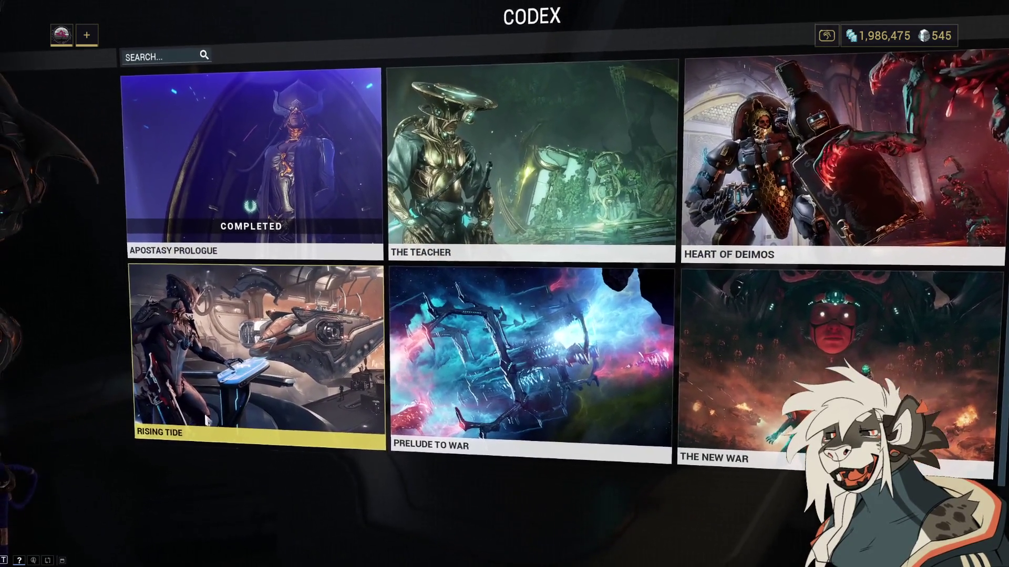
scroll(399, 394, down, 2)
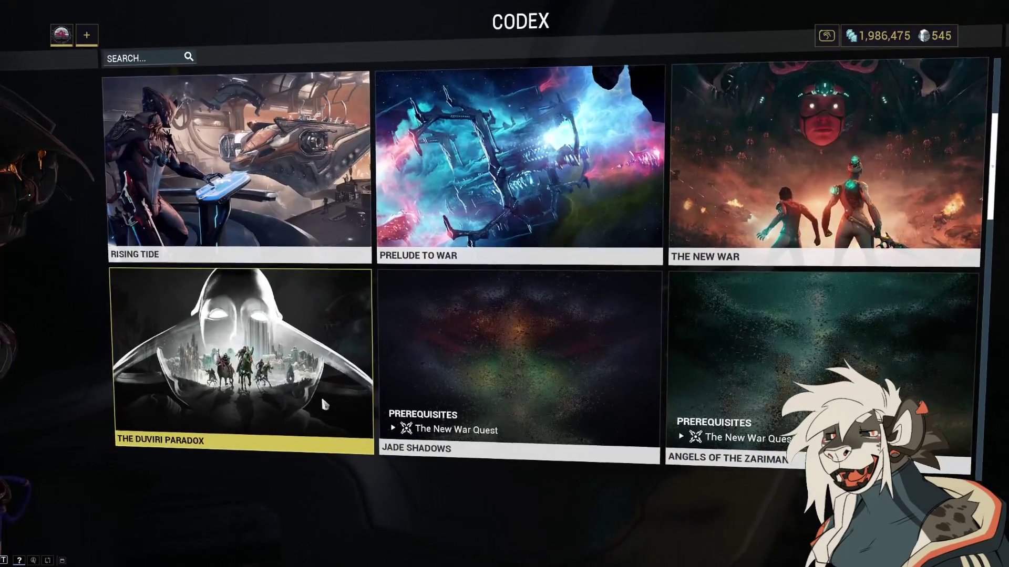
scroll(258, 433, down, 2)
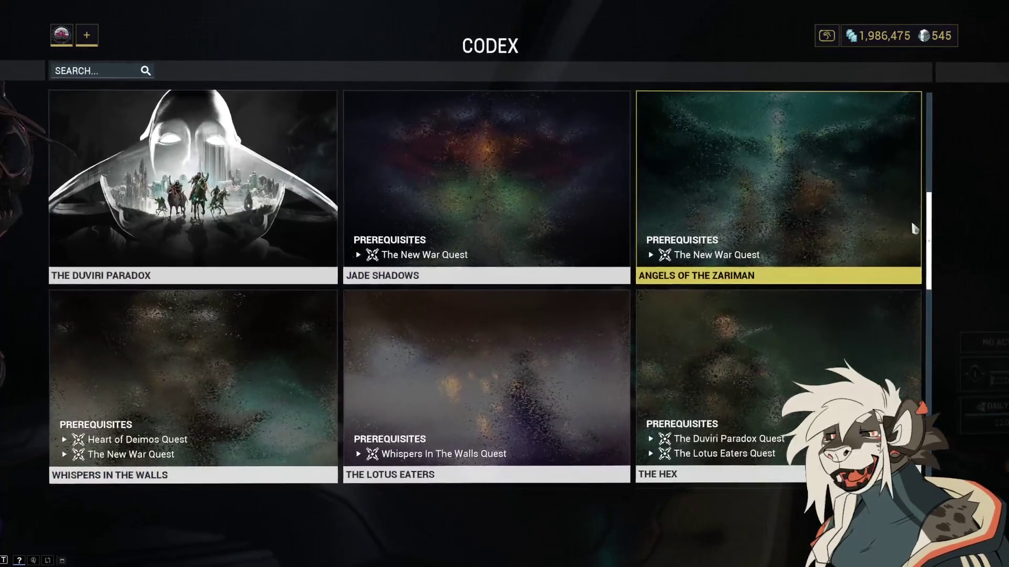
scroll(342, 371, up, 4)
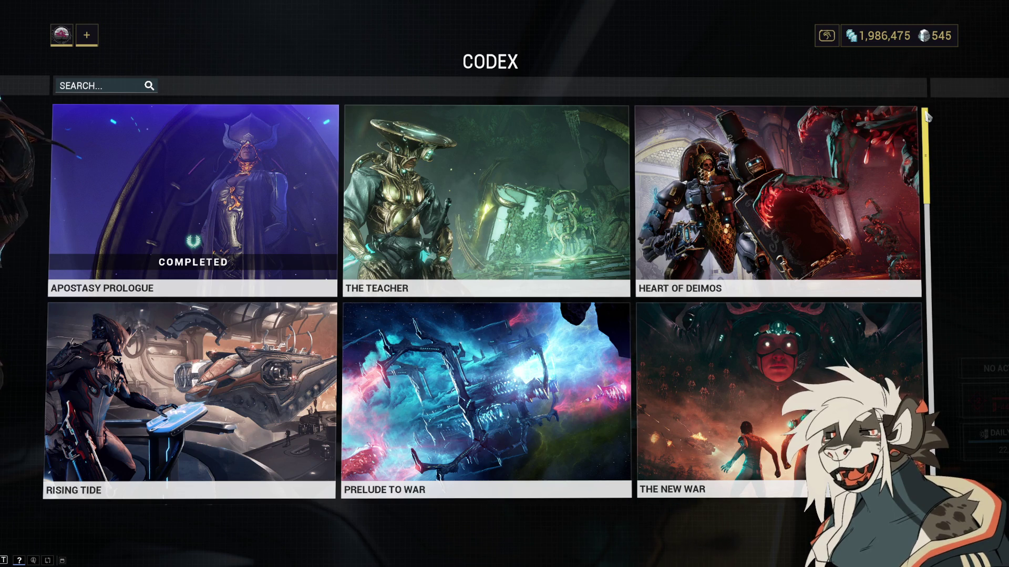
scroll(926, 117, down, 3)
scroll(925, 117, down, 3)
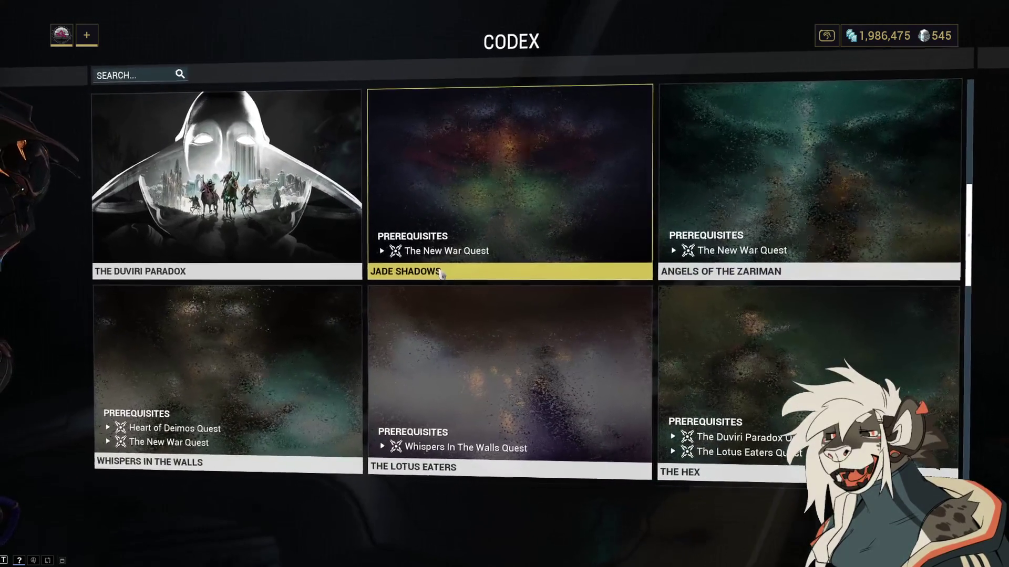
scroll(448, 270, up, 5)
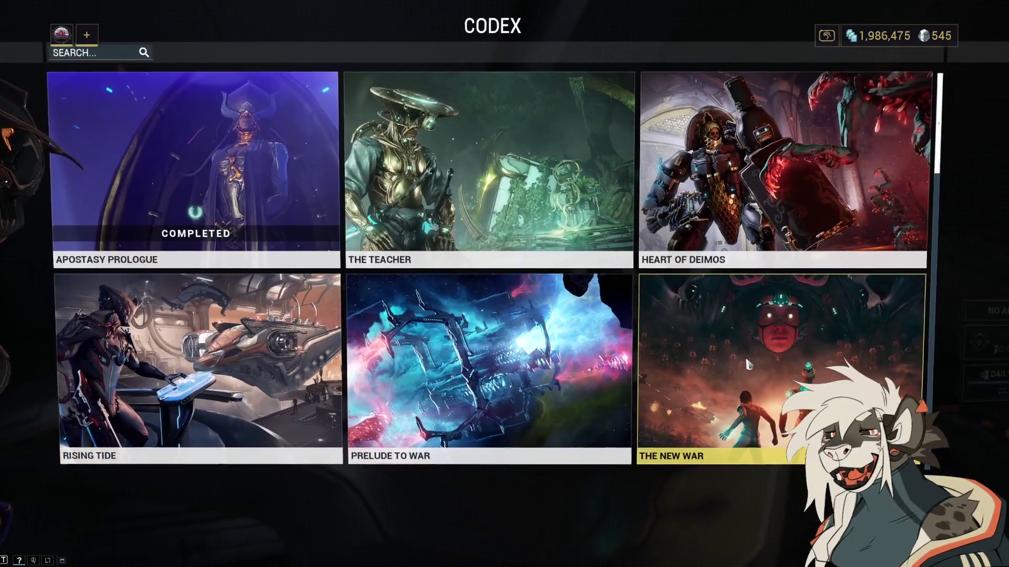
scroll(675, 234, down, 2)
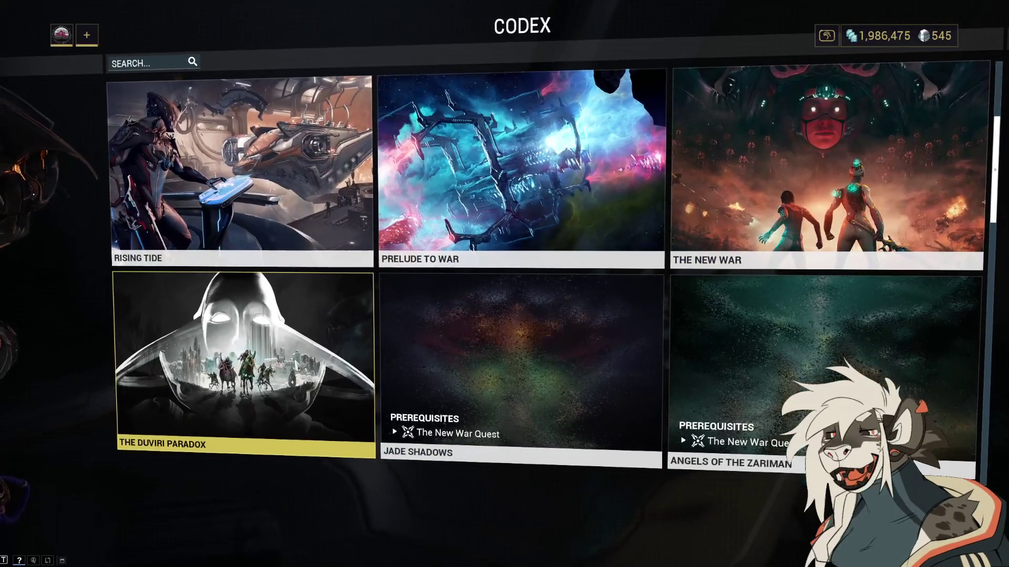
scroll(357, 278, up, 2)
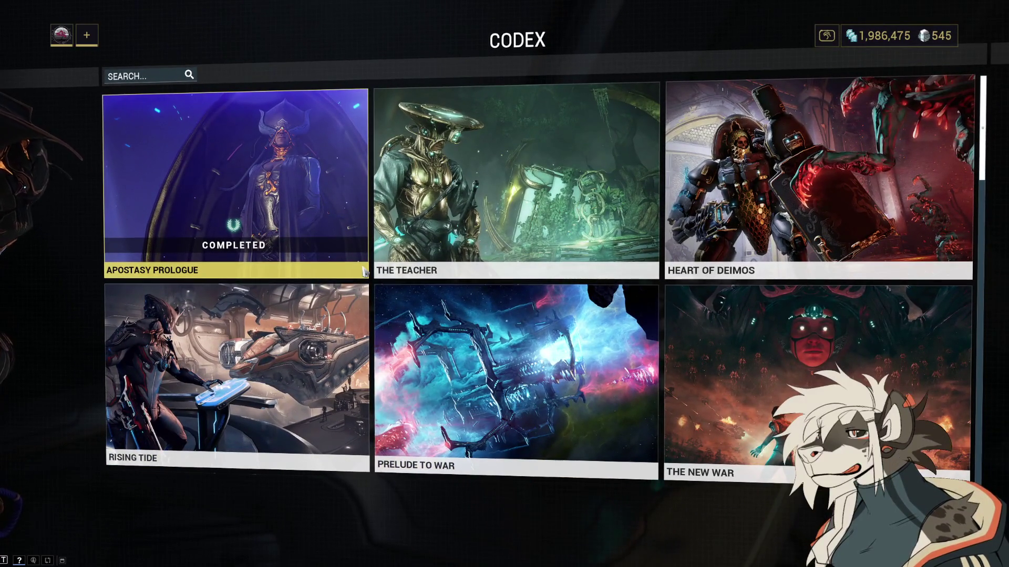
scroll(364, 271, down, 2)
scroll(364, 272, down, 4)
scroll(364, 272, down, 4)
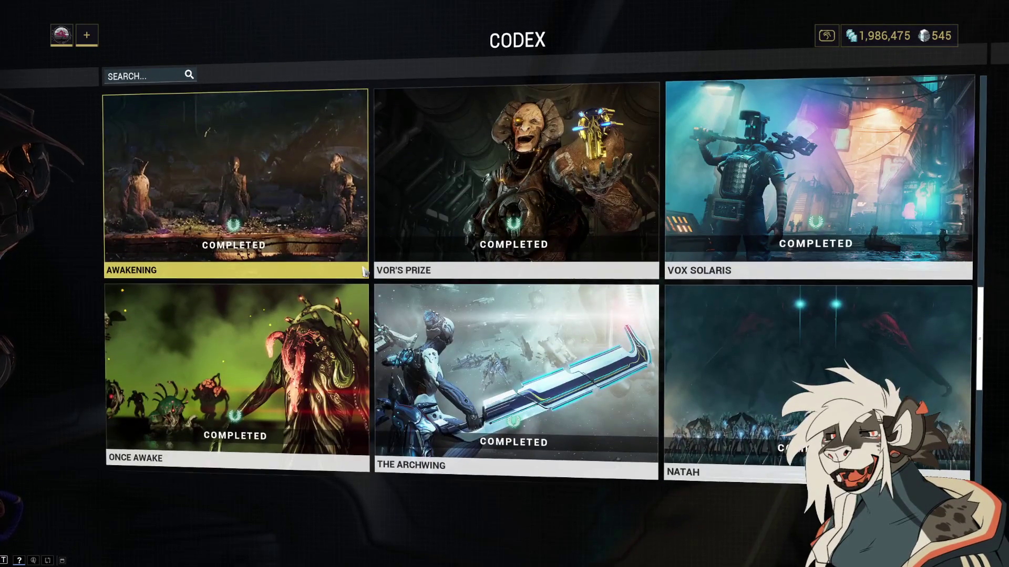
scroll(364, 272, up, 1)
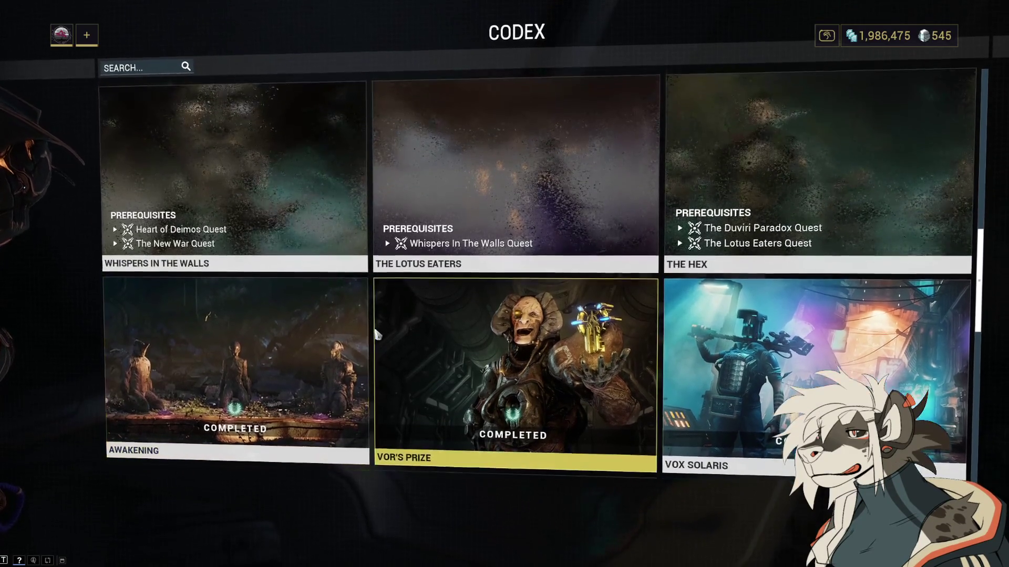
scroll(376, 334, down, 1)
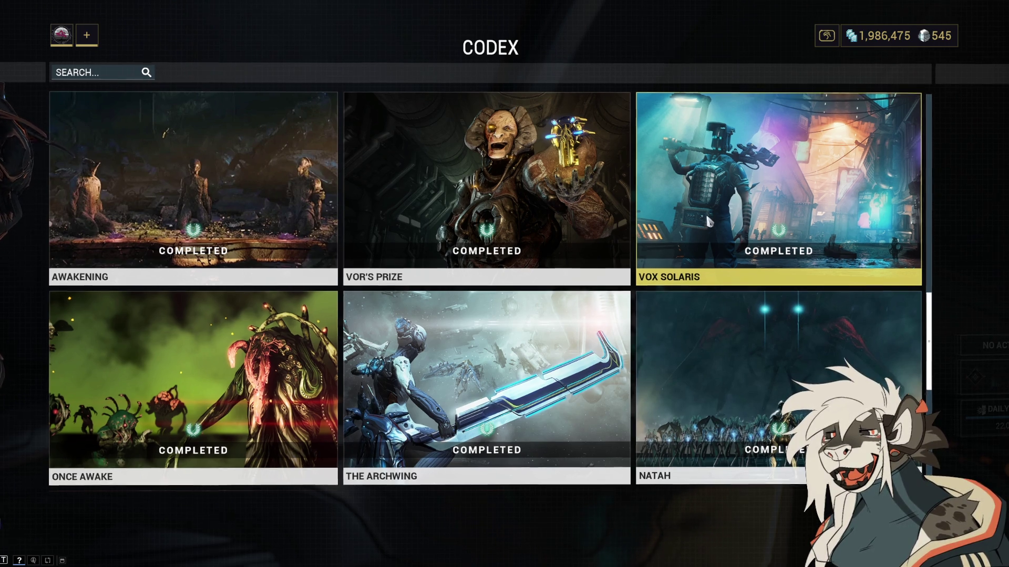
scroll(881, 213, down, 2)
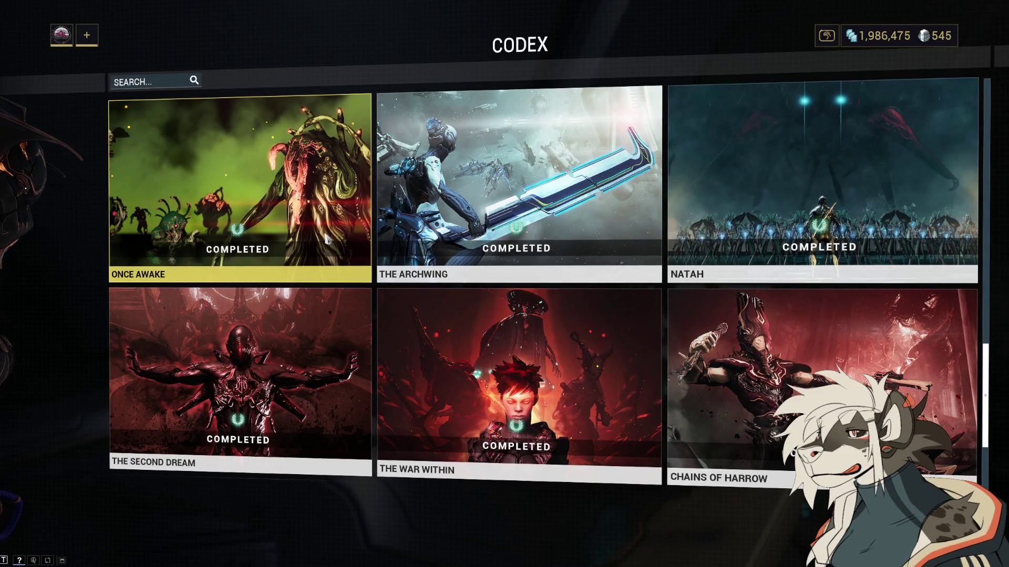
click(326, 239)
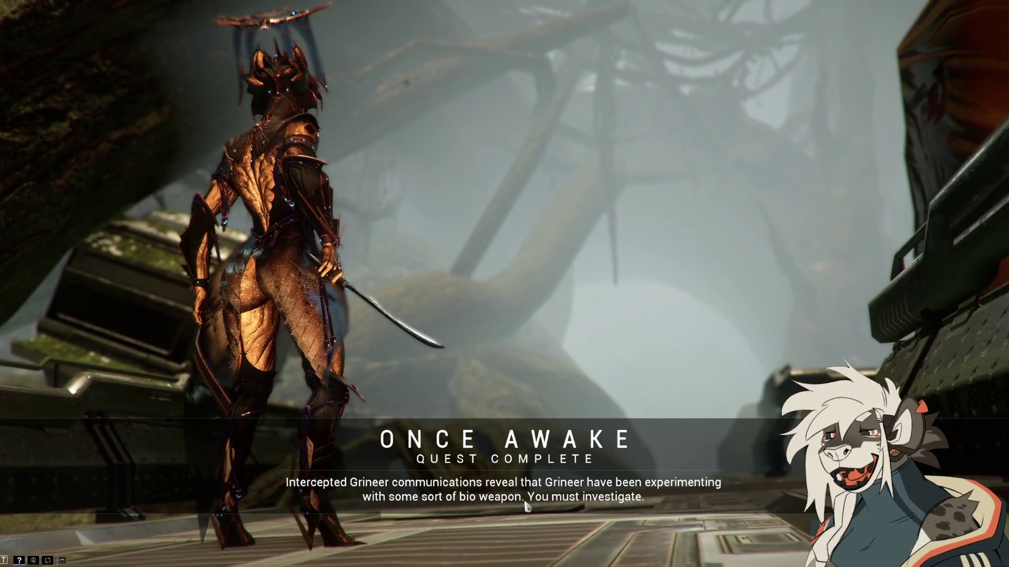
key(Escape)
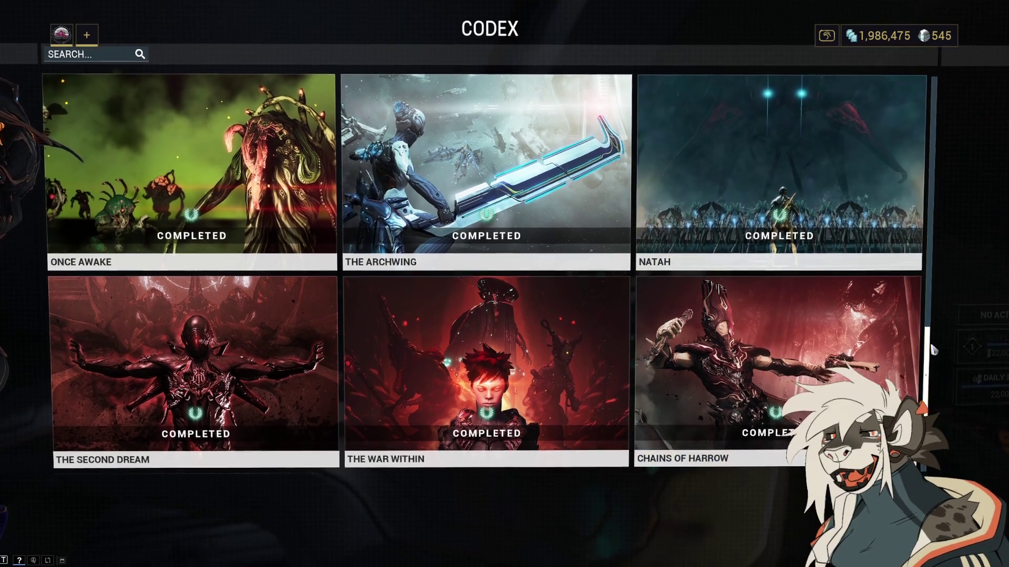
Step: Browse the remaining Codex quests, exit the Codex, and walk onto the orbiter bridge
scroll(927, 333, up, 2)
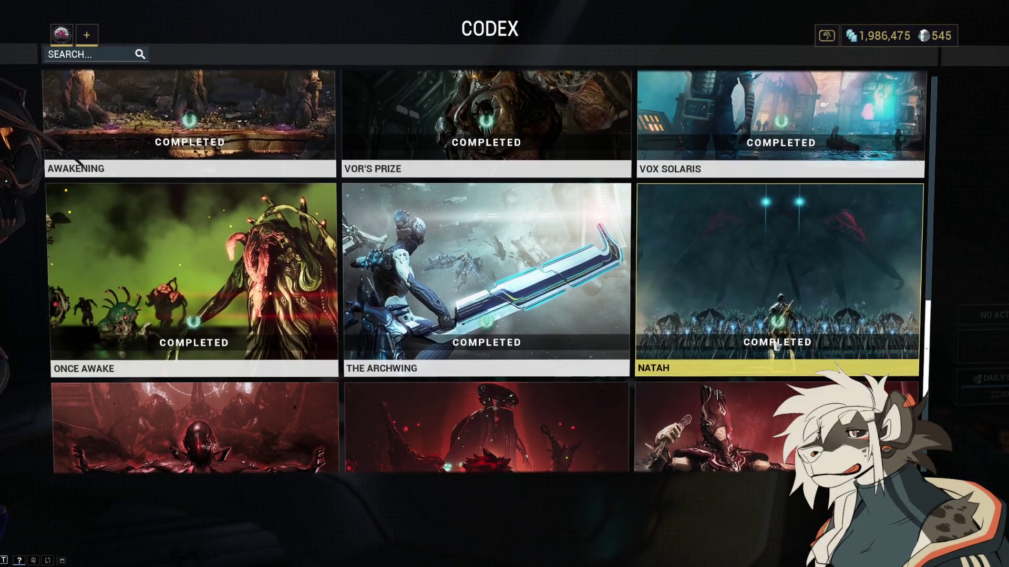
scroll(929, 353, down, 2)
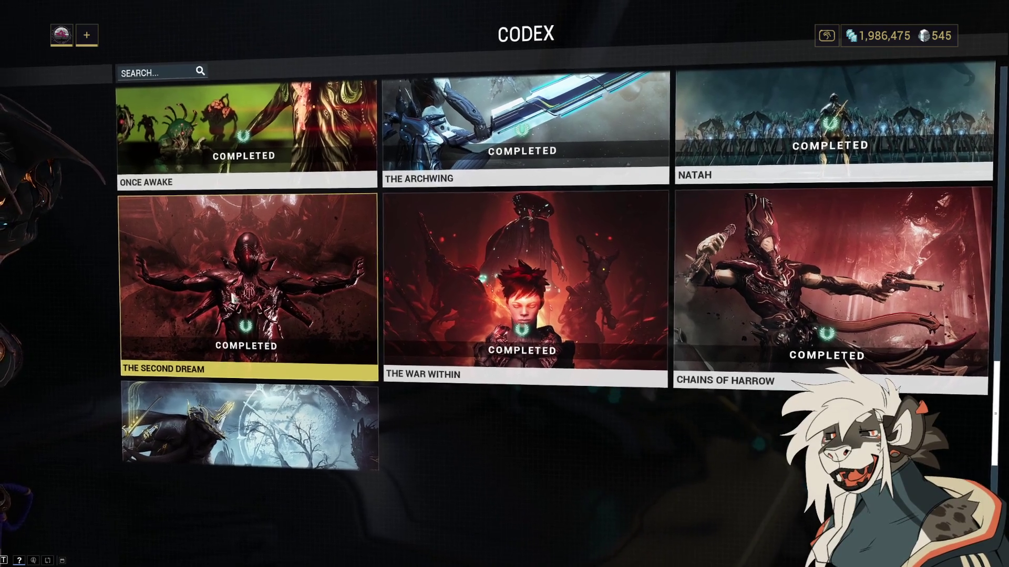
scroll(271, 308, down, 2)
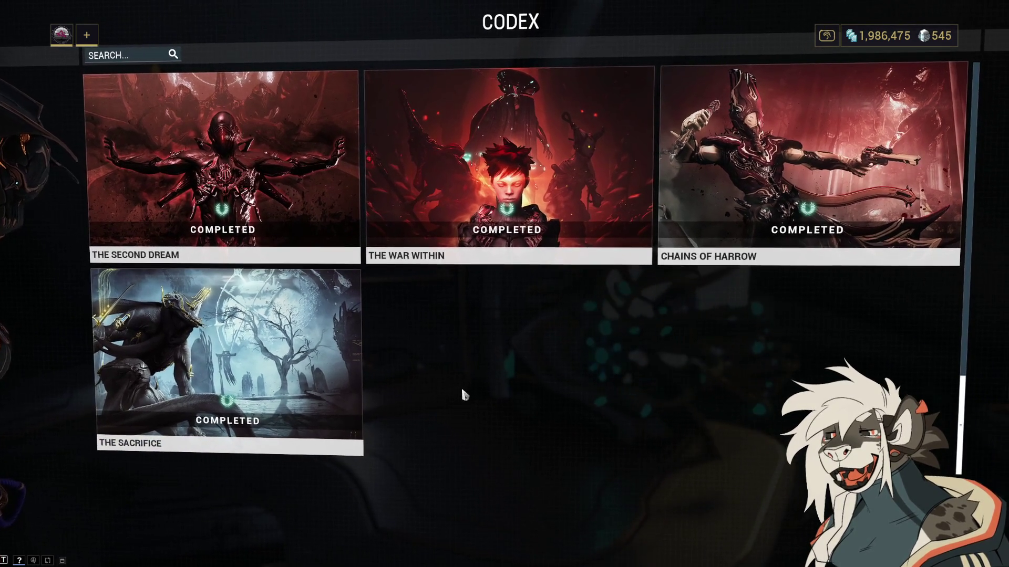
scroll(462, 396, up, 3)
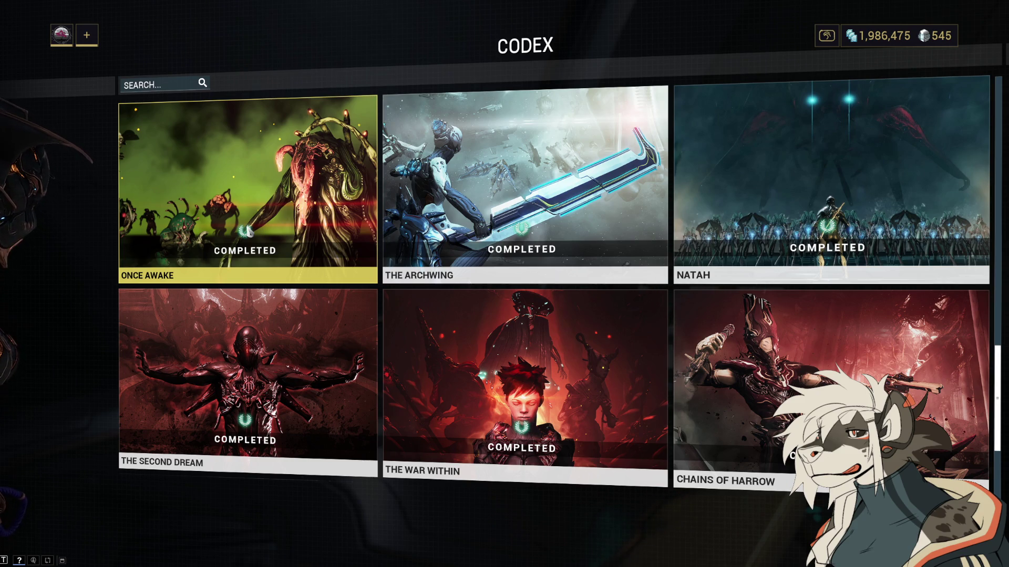
scroll(482, 316, down, 2)
scroll(482, 317, down, 3)
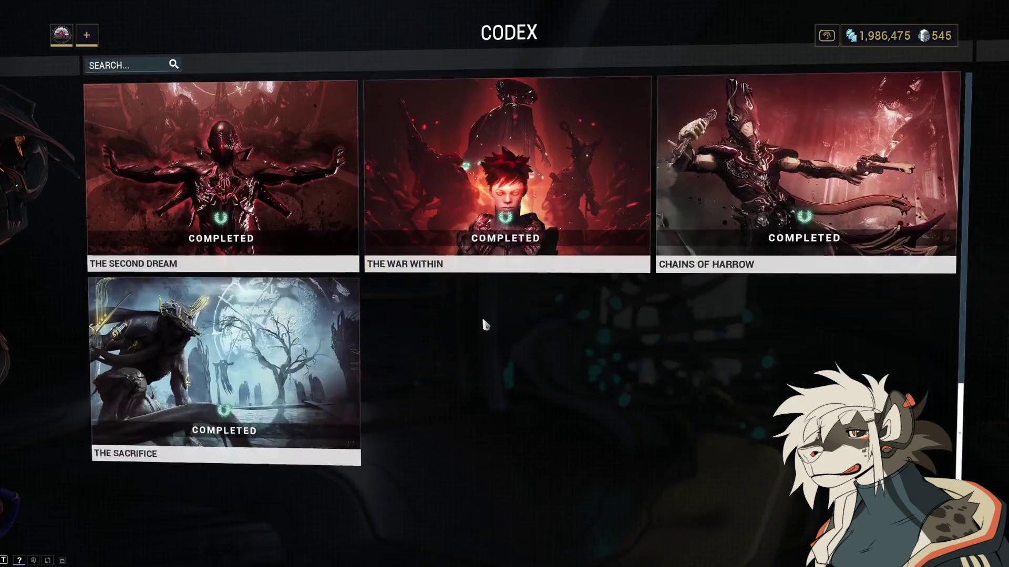
key(Escape)
key(Escape)
key(w)
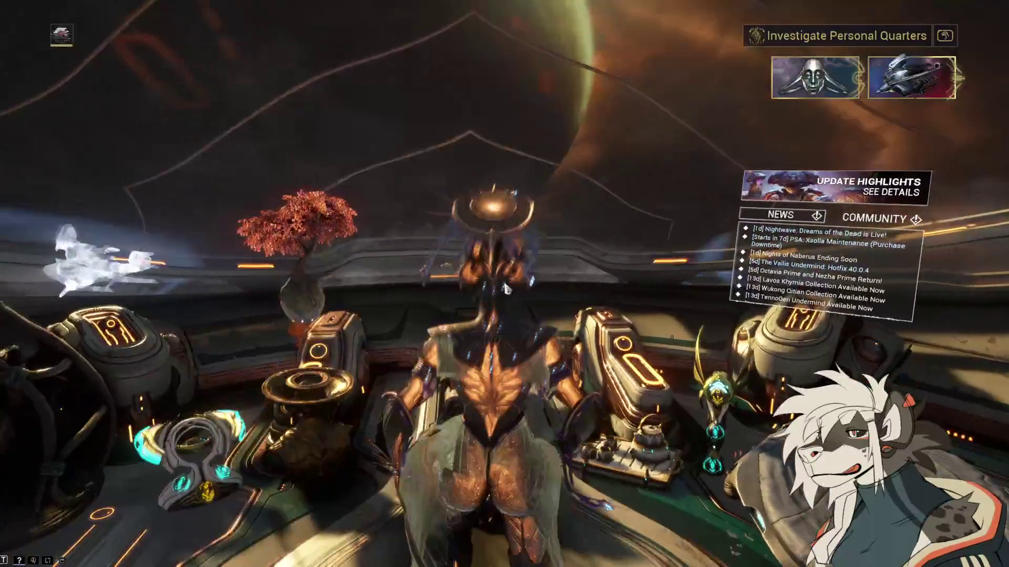
Step: Leave the solar-system Star Chart and return to the orbiter interior
key(x)
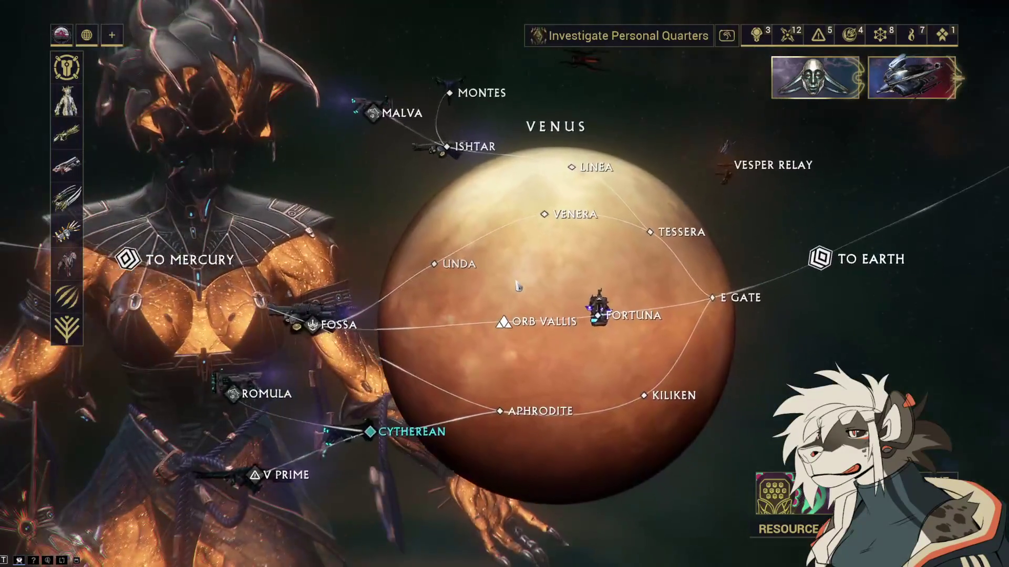
scroll(510, 288, down, 2)
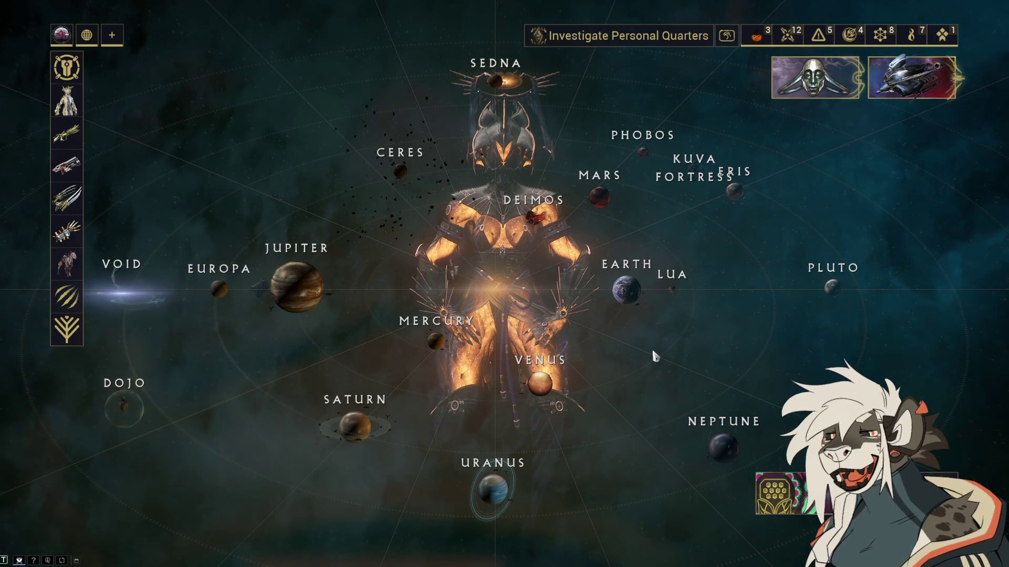
key(Escape)
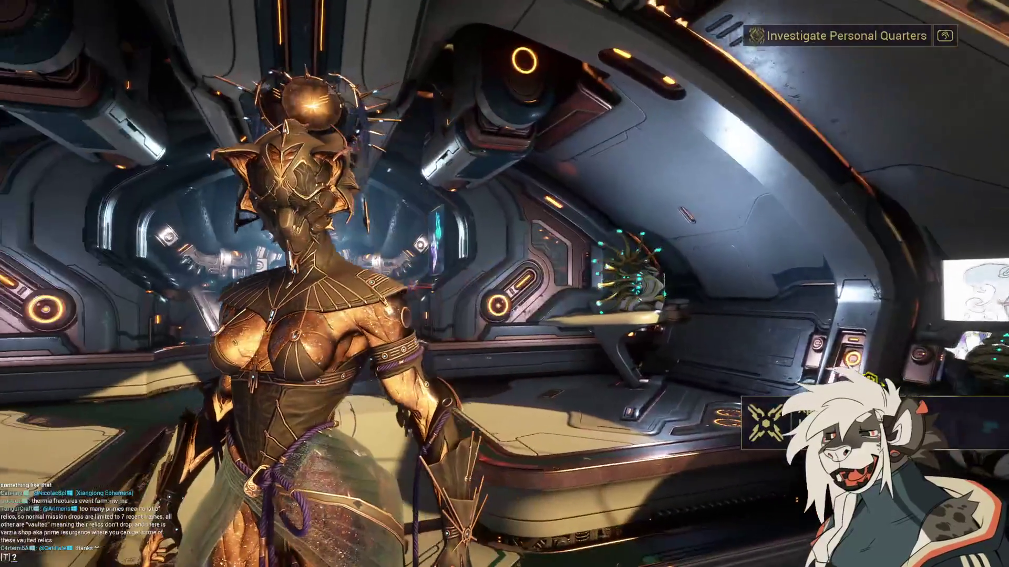
Step: Walk past the syndicate console and through the corridor into the companion room
key(w)
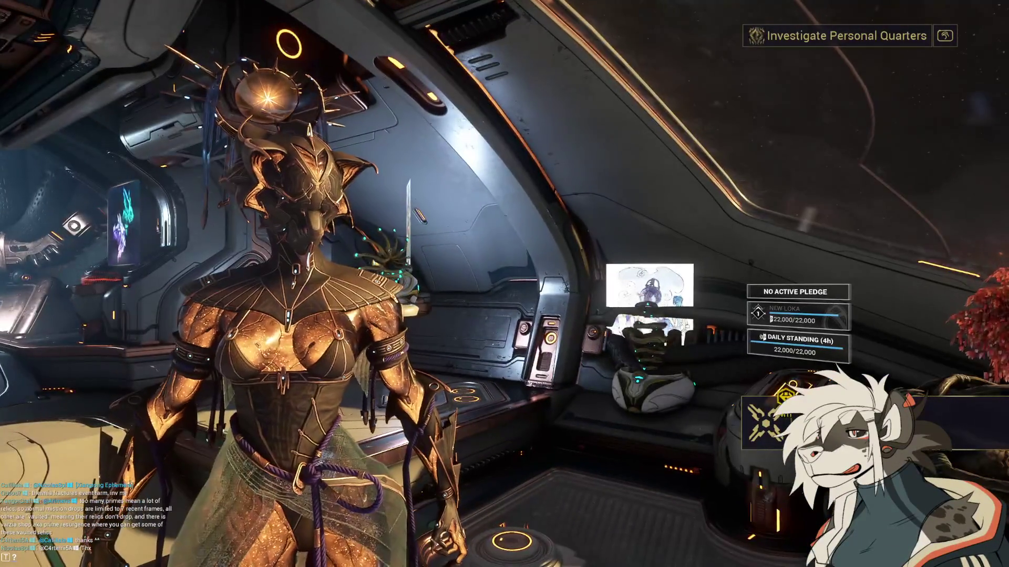
key(w)
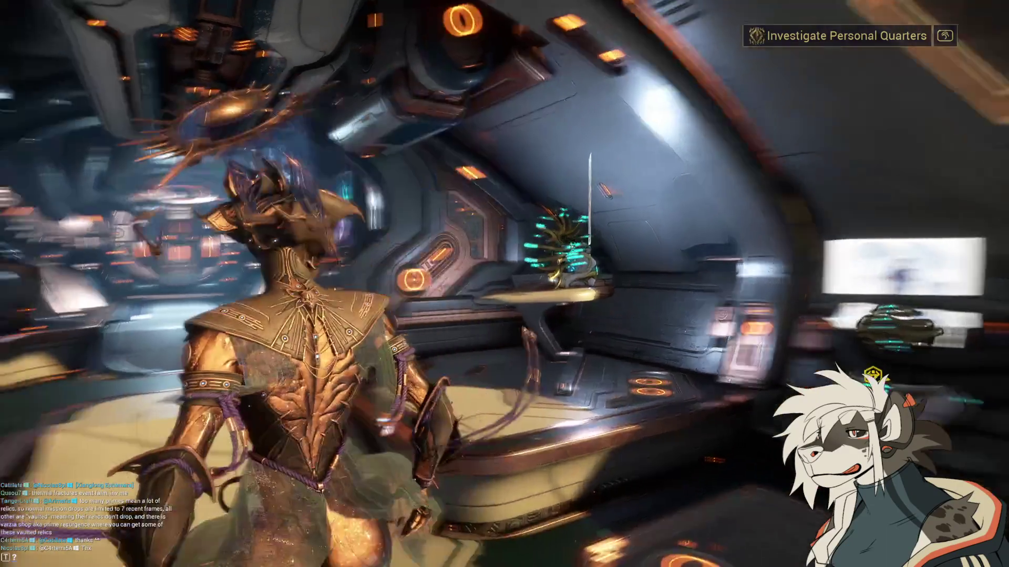
key(w)
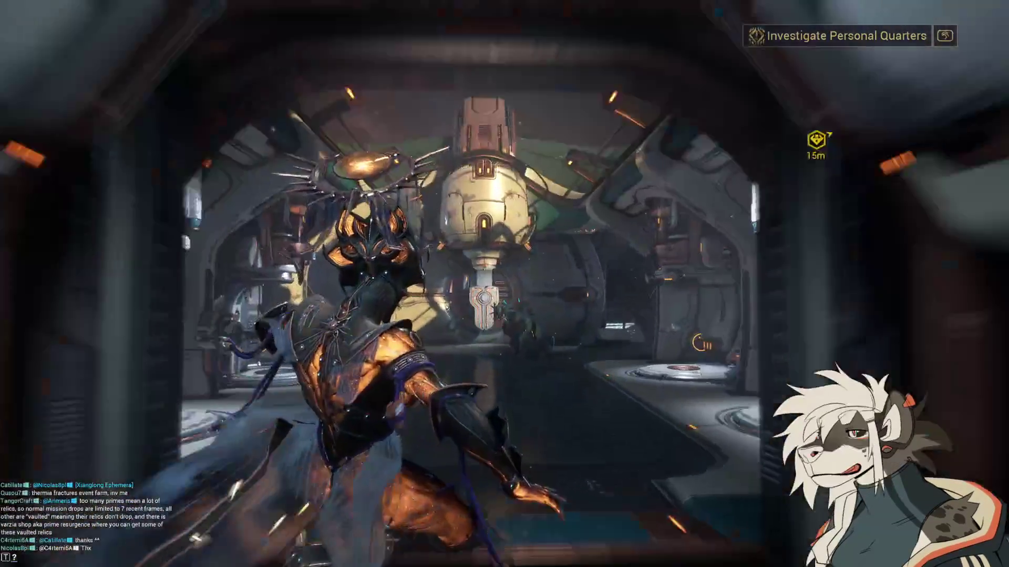
key(w)
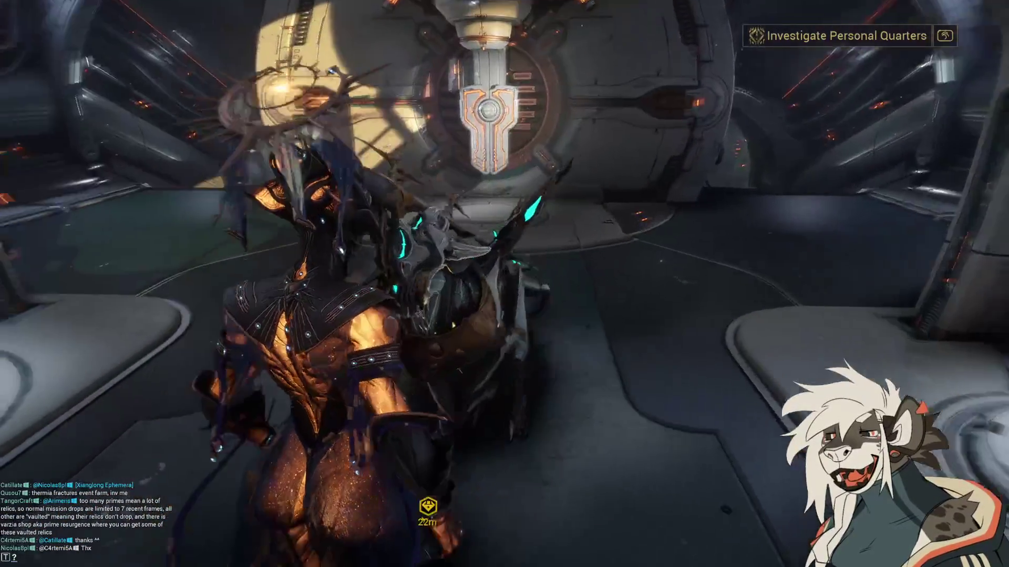
key(w)
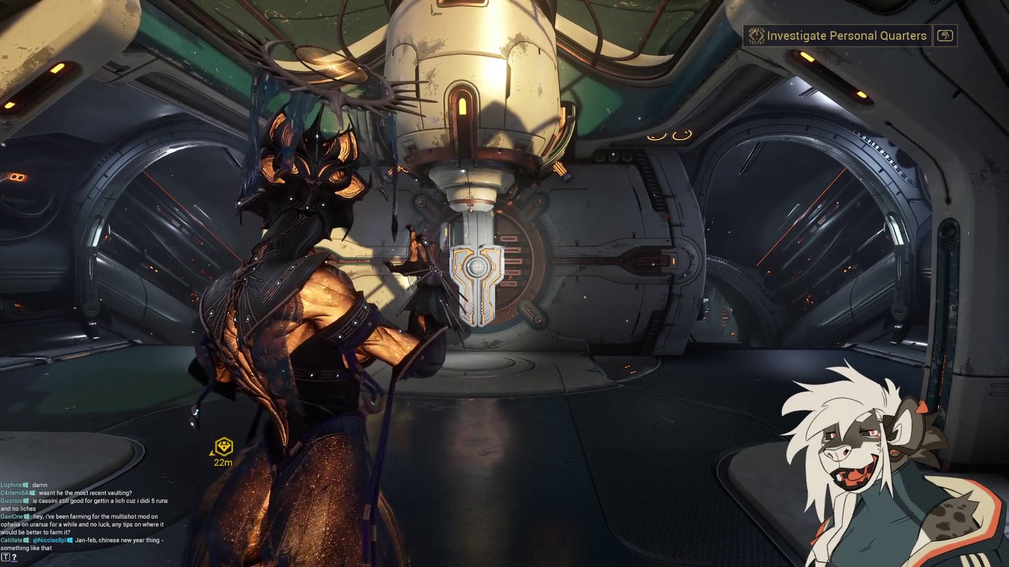
key(Escape)
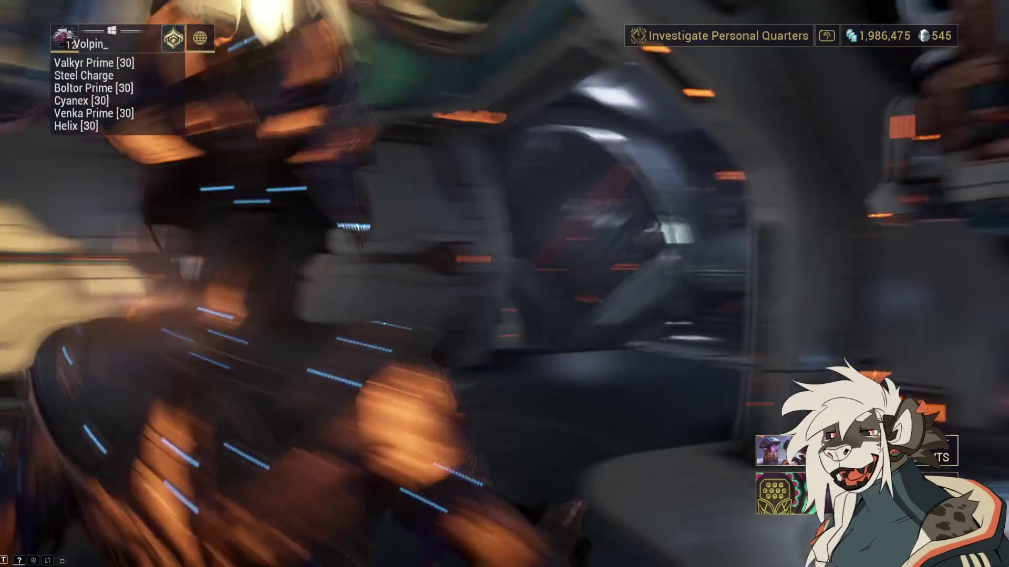
click(233, 410)
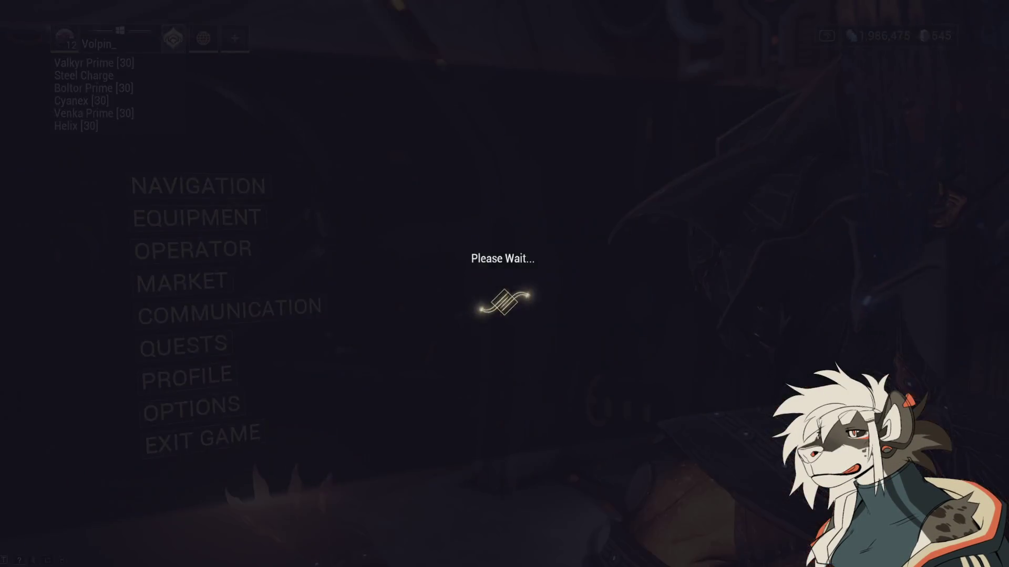
click(331, 100)
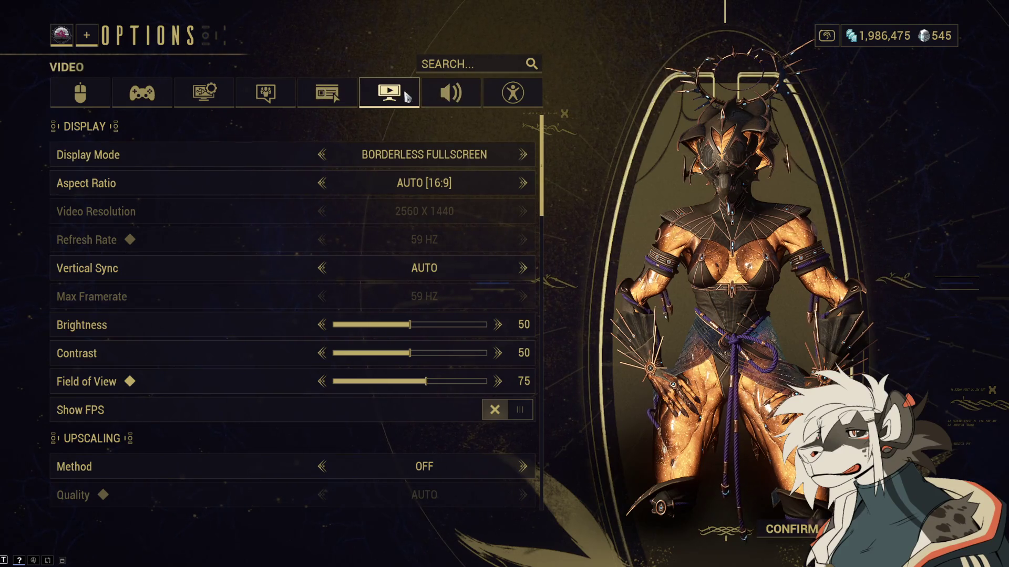
scroll(272, 196, down, 2)
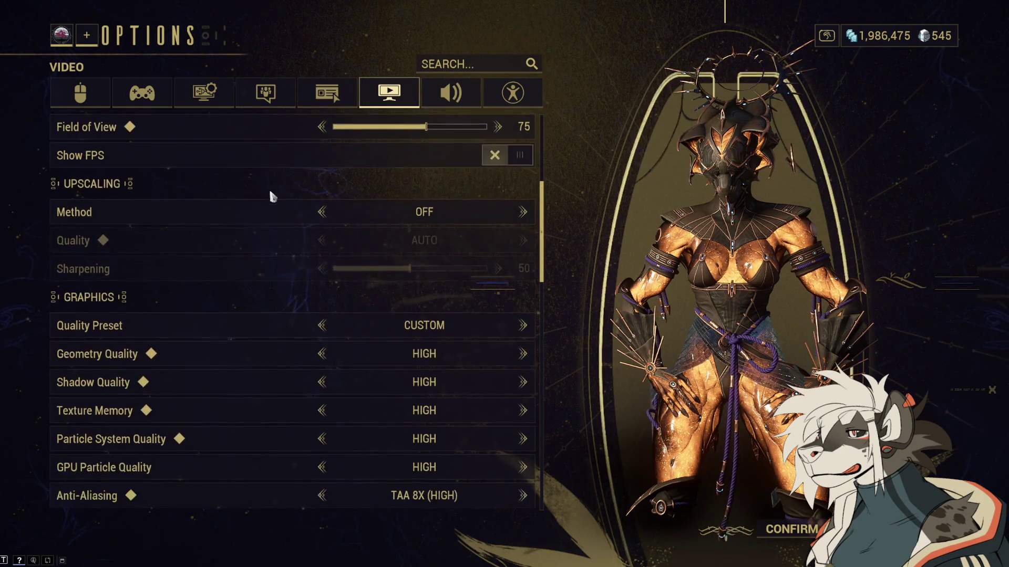
scroll(268, 197, down, 5)
scroll(315, 195, down, 2)
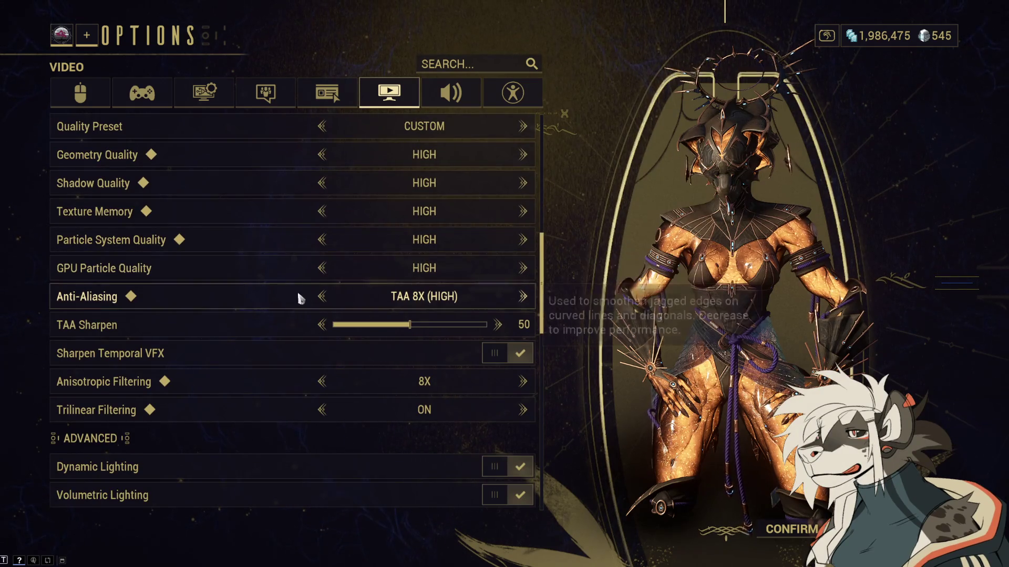
scroll(299, 315, down, 3)
scroll(298, 298, down, 4)
scroll(294, 287, down, 1)
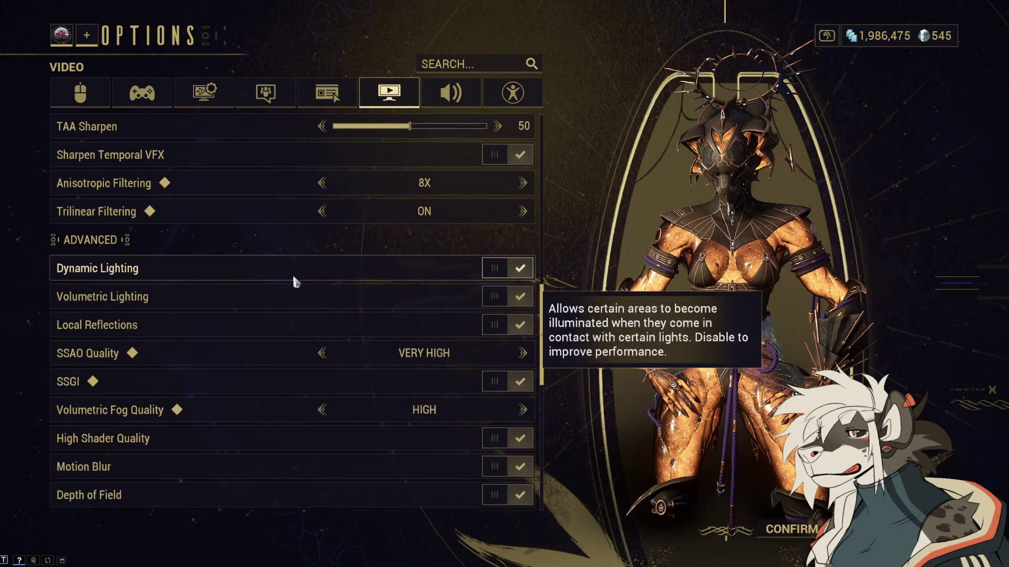
scroll(293, 278, down, 3)
scroll(293, 278, down, 2)
scroll(292, 276, down, 2)
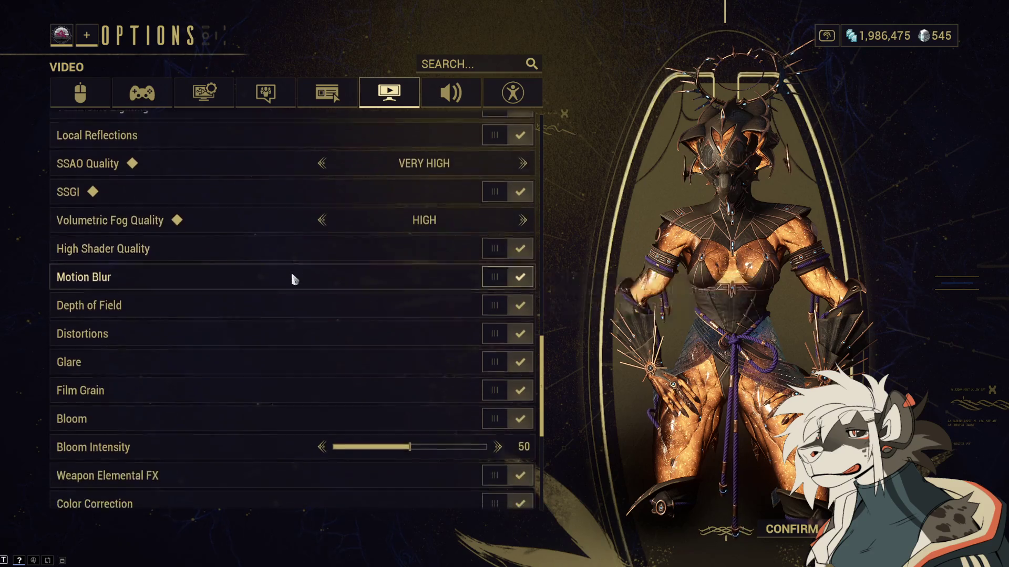
scroll(292, 278, down, 2)
scroll(293, 279, down, 1)
scroll(293, 279, down, 3)
scroll(292, 279, down, 1)
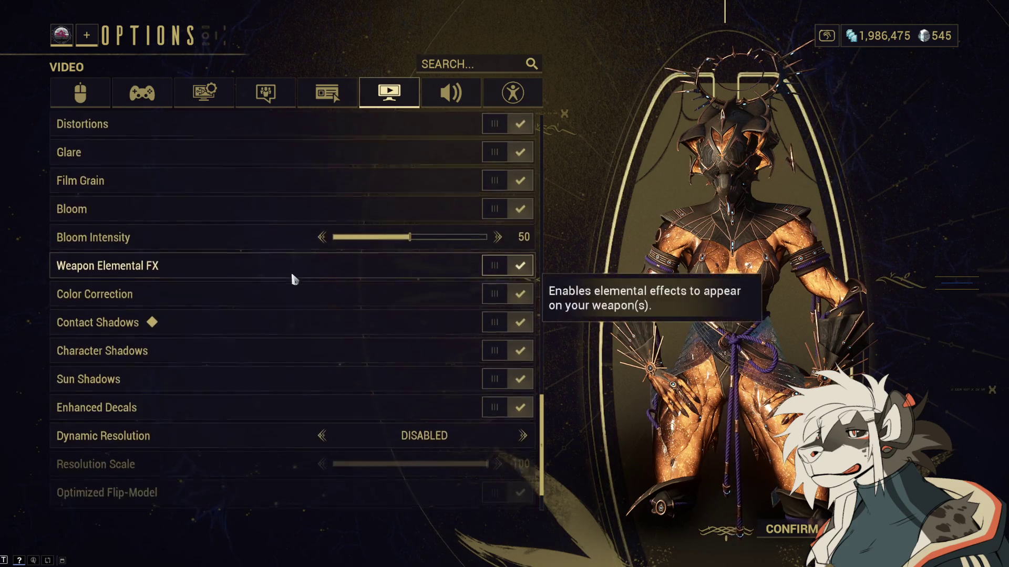
scroll(293, 279, down, 2)
scroll(293, 279, down, 1)
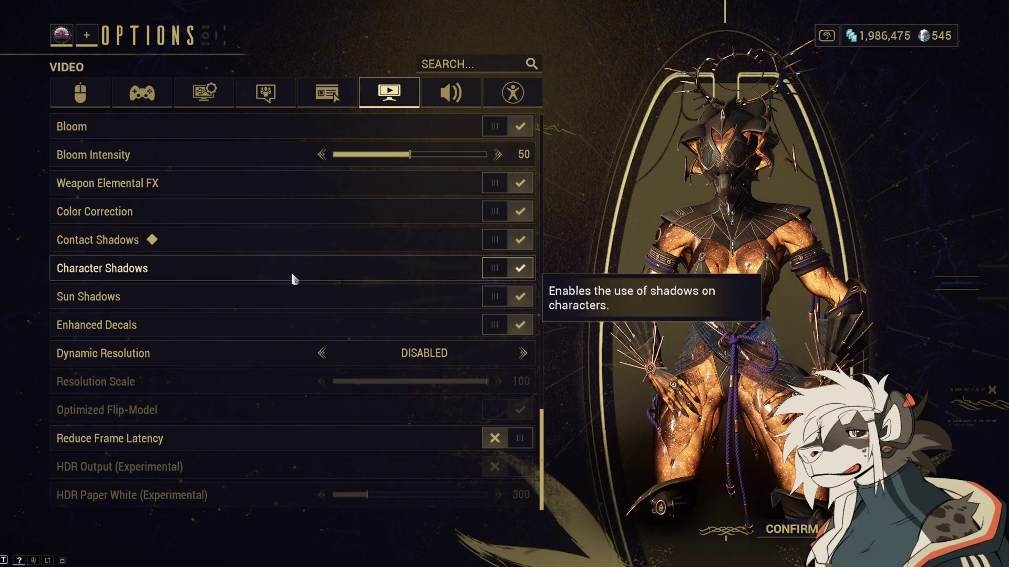
scroll(292, 276, up, 6)
scroll(301, 294, up, 7)
scroll(301, 298, up, 5)
scroll(301, 304, up, 1)
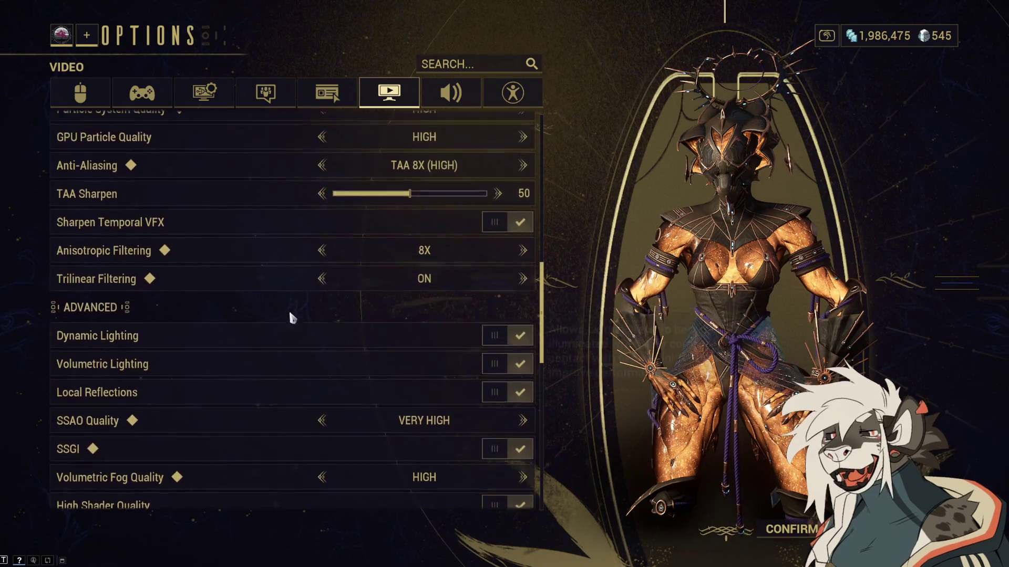
scroll(289, 310, up, 4)
scroll(268, 321, up, 2)
scroll(227, 343, up, 1)
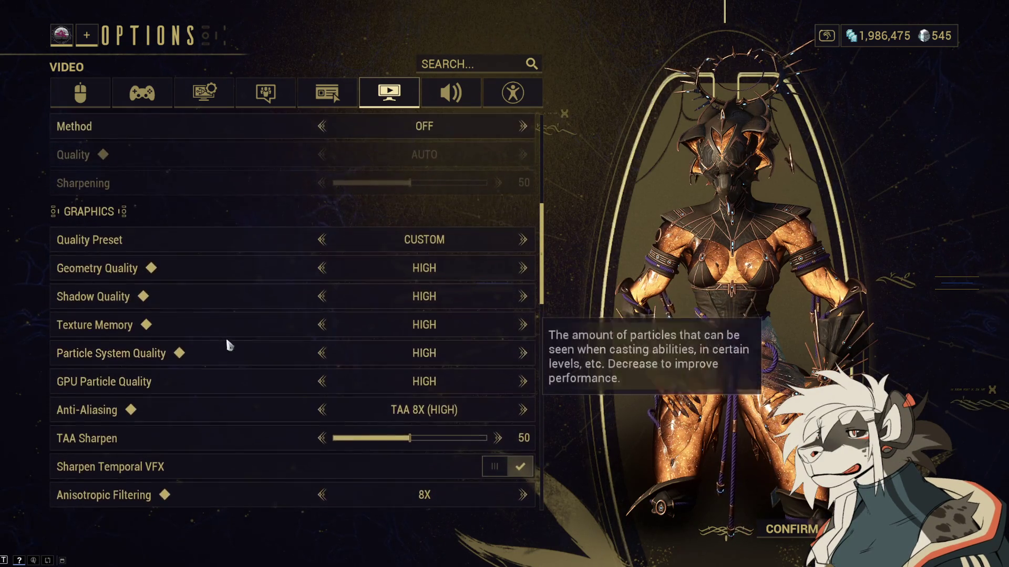
scroll(226, 342, up, 2)
scroll(227, 341, up, 2)
scroll(228, 340, up, 3)
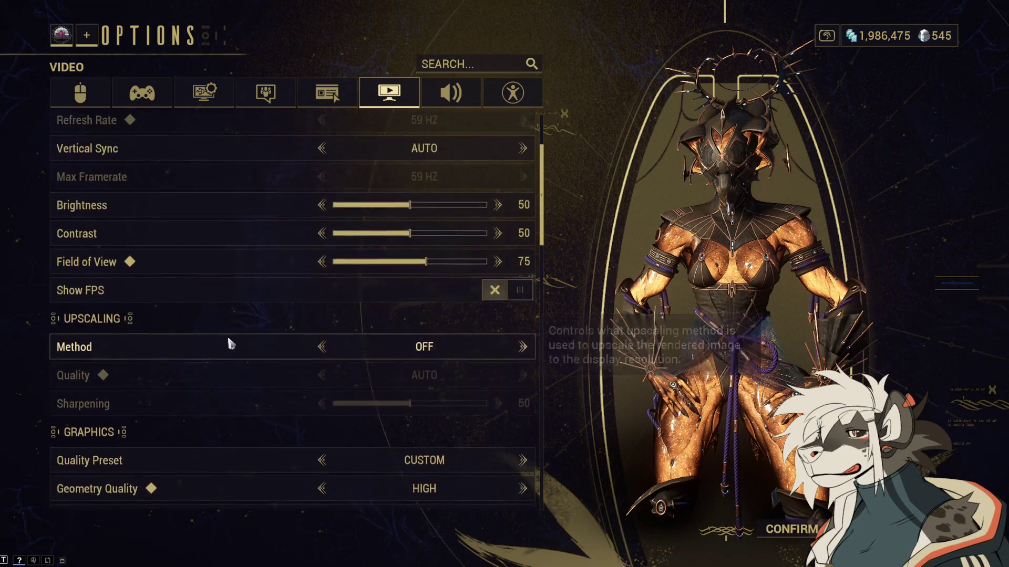
scroll(228, 341, up, 1)
scroll(228, 341, up, 1)
scroll(228, 341, down, 7)
scroll(228, 340, down, 2)
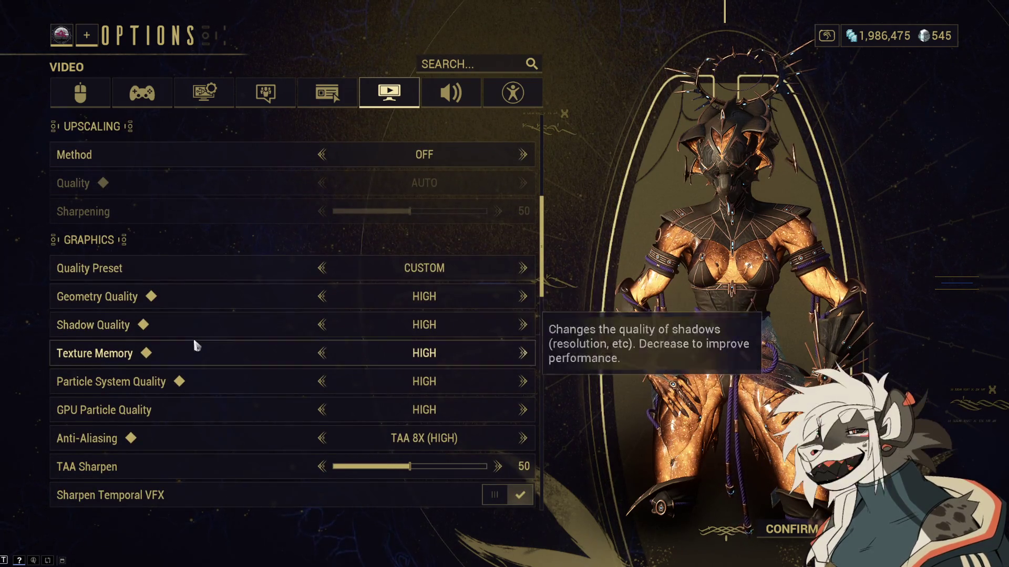
scroll(203, 328, down, 1)
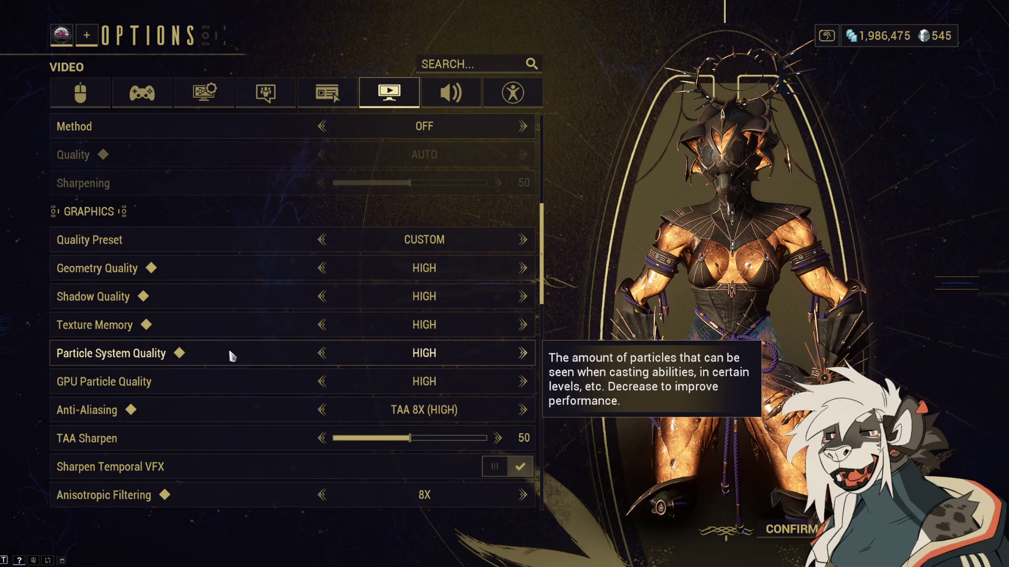
key(Escape)
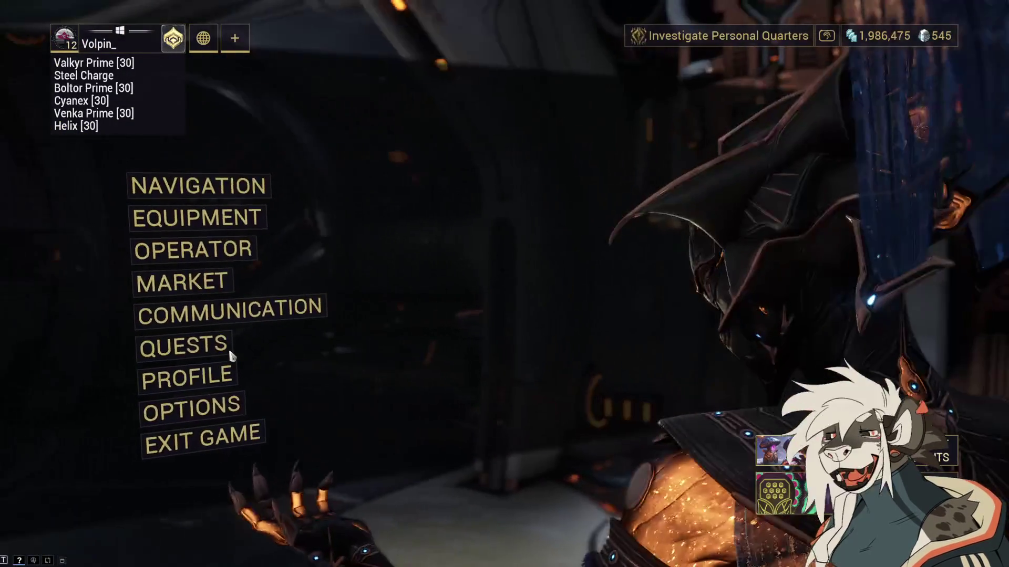
Step: Close the menu, walk up to the Arsenal console and open the Arsenal
key(Escape)
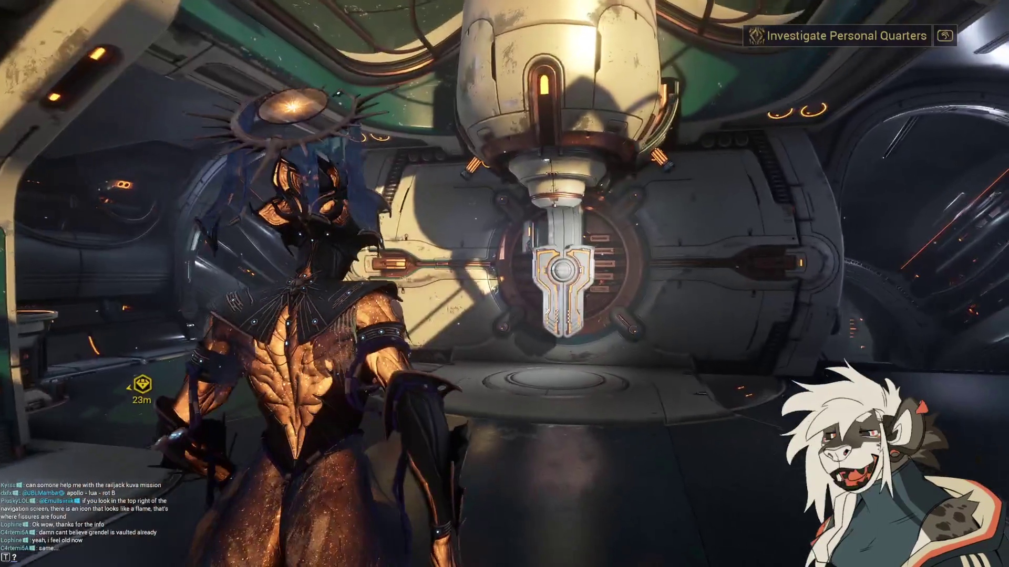
key(w)
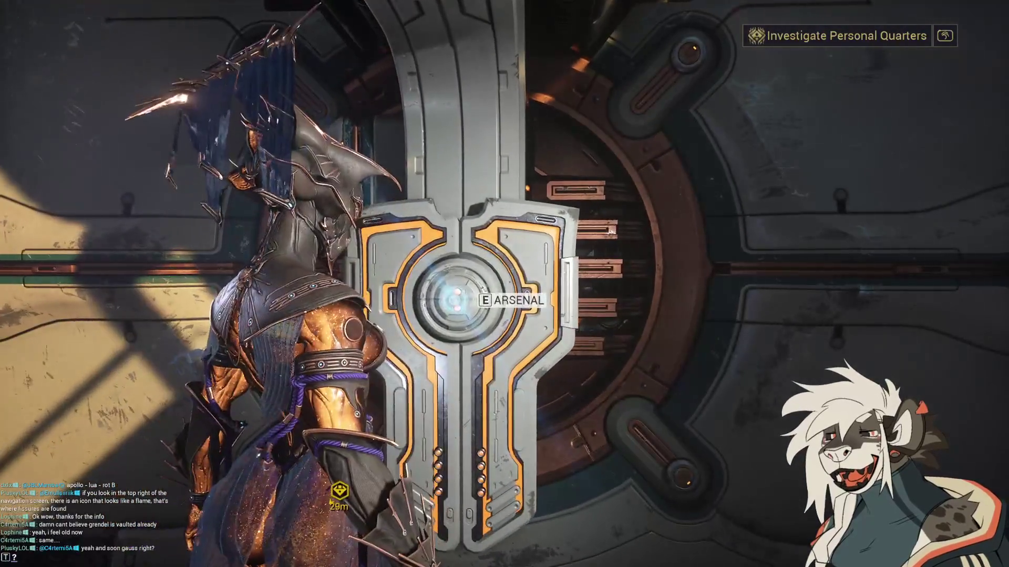
key(e)
click(228, 349)
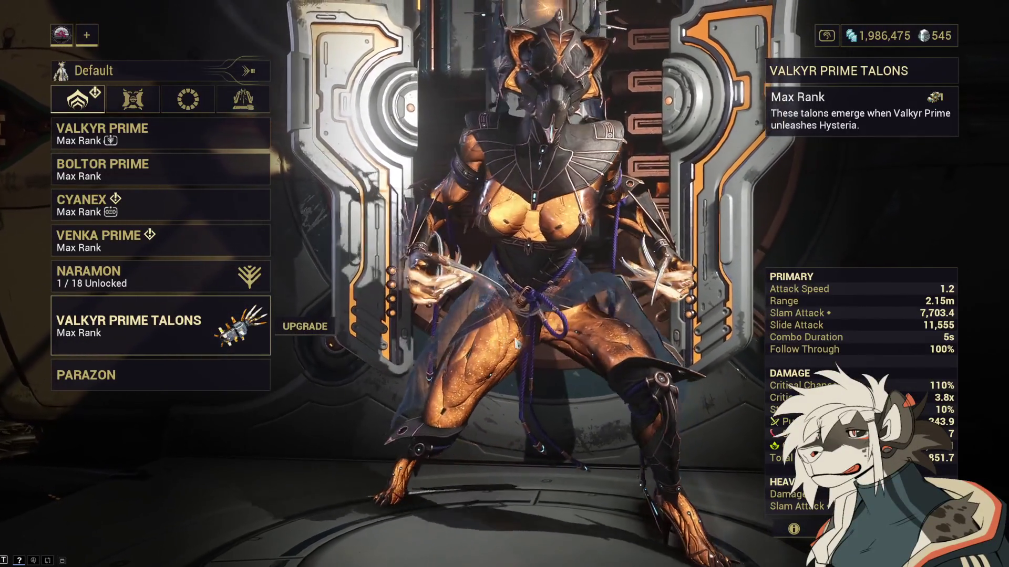
Step: Rotate the warframe model, then bring up Valkyr Prime's loadout and stats
drag(517, 345, 577, 353)
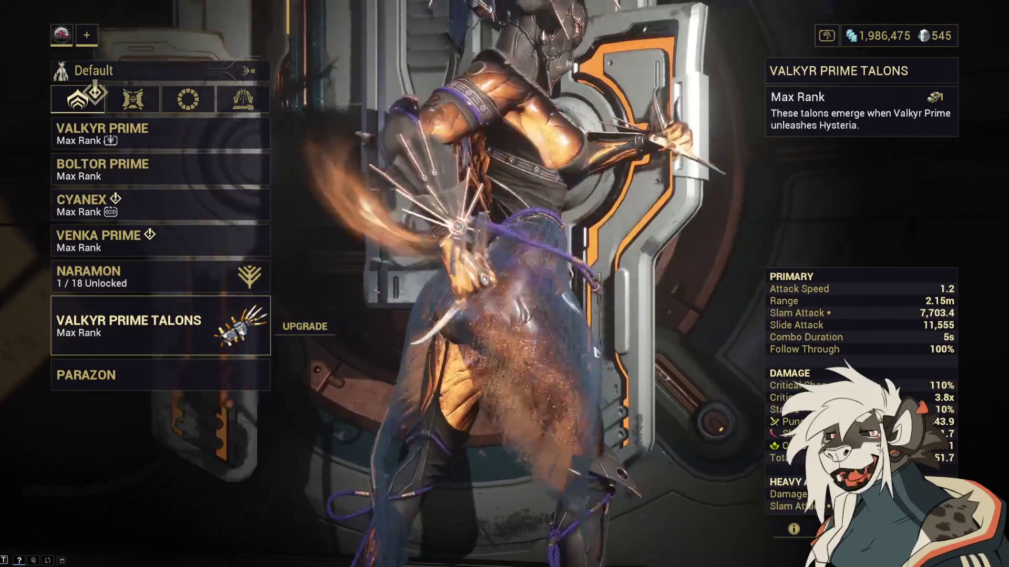
drag(595, 351, 462, 360)
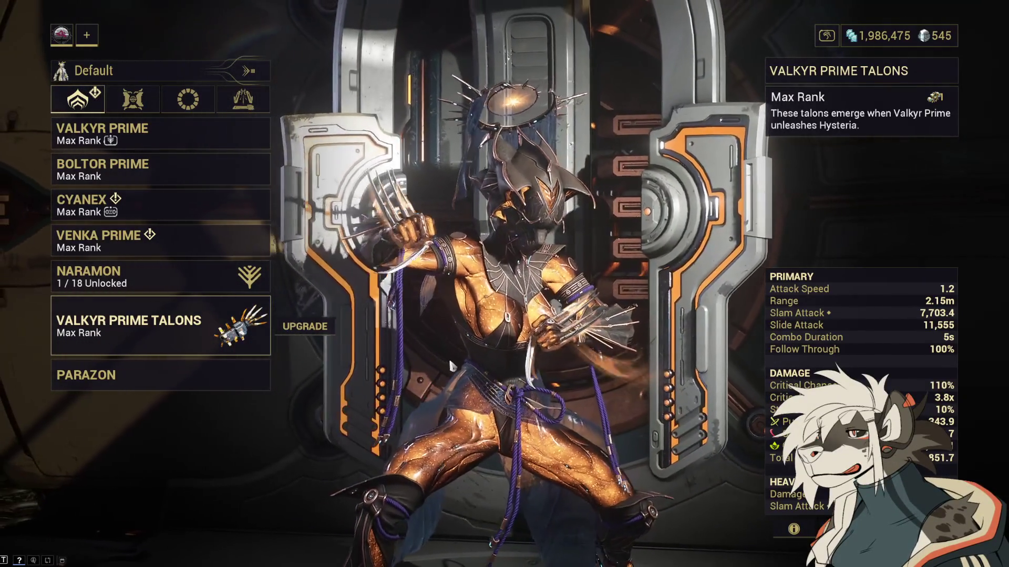
scroll(451, 366, up, 2)
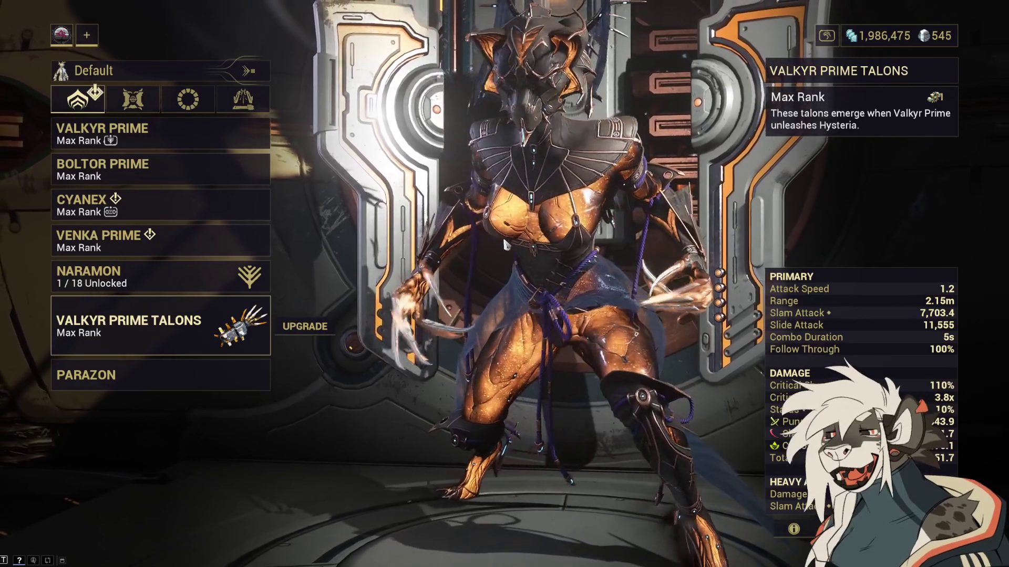
click(220, 169)
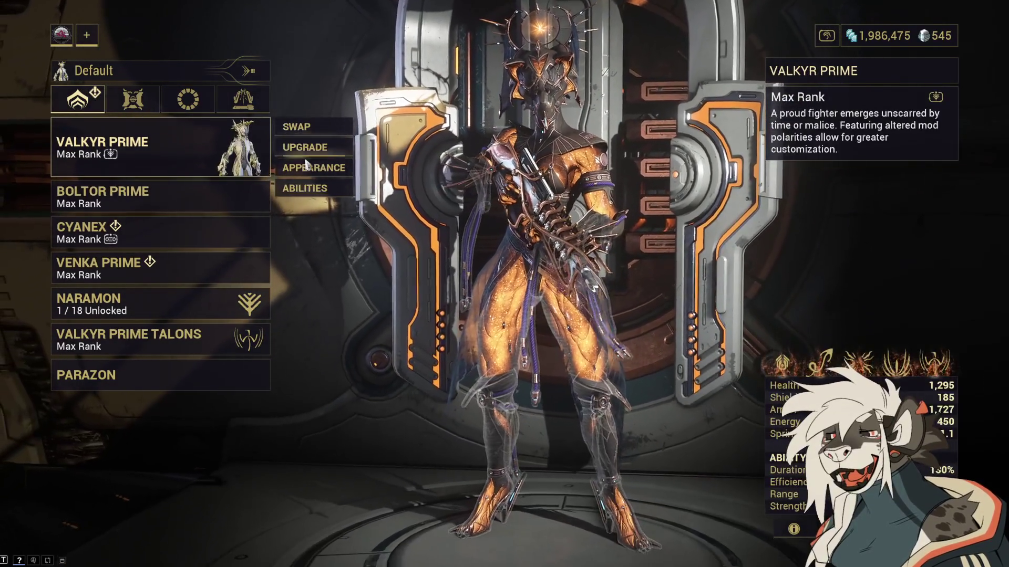
Step: Browse Valkyr Prime's helmet options and view her side profile without changing anything
click(307, 166)
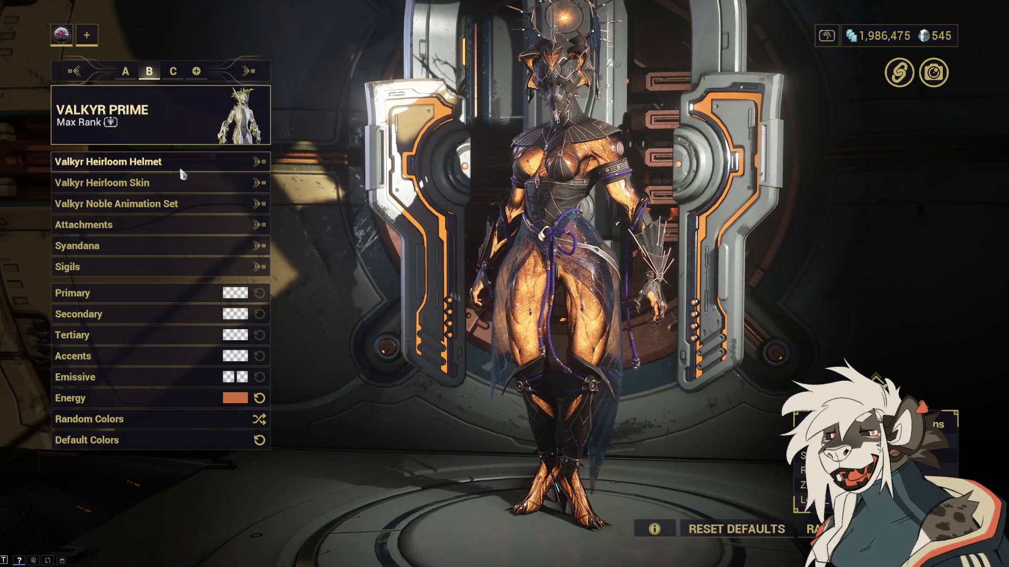
click(181, 165)
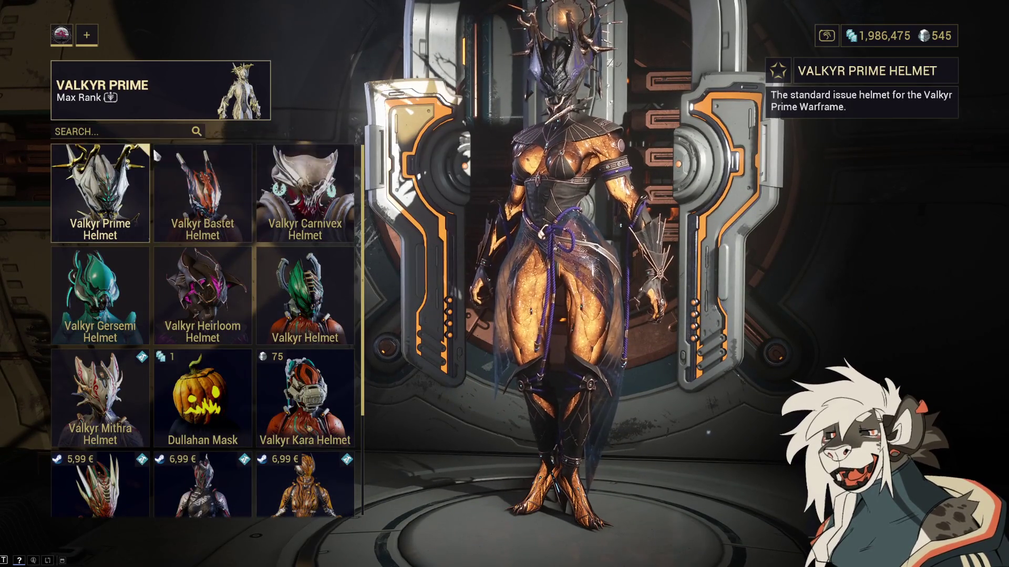
key(Escape)
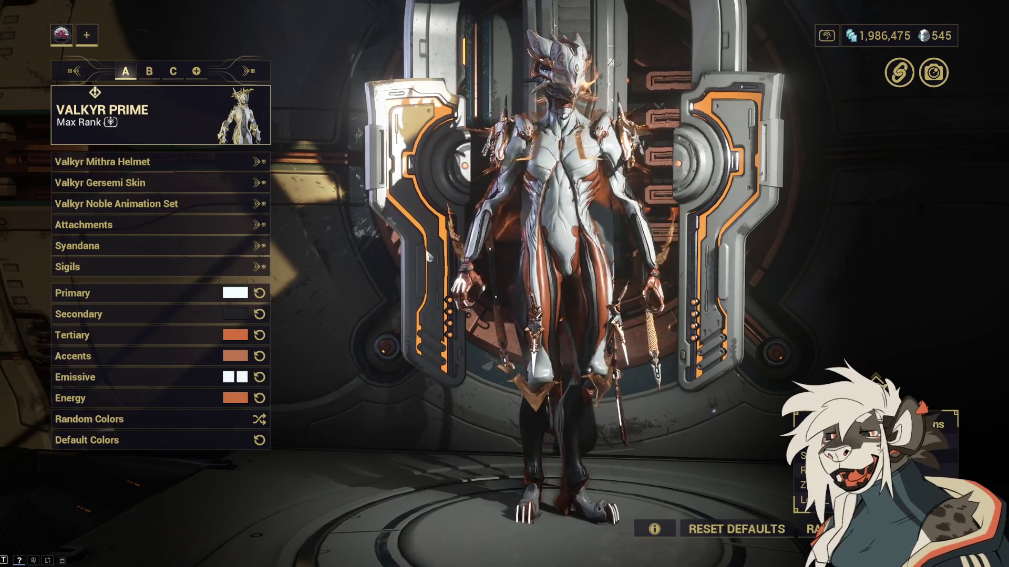
mouse_move(411, 253)
mouse_down()
mouse_move(546, 268)
mouse_move(575, 282)
mouse_move(686, 284)
mouse_up()
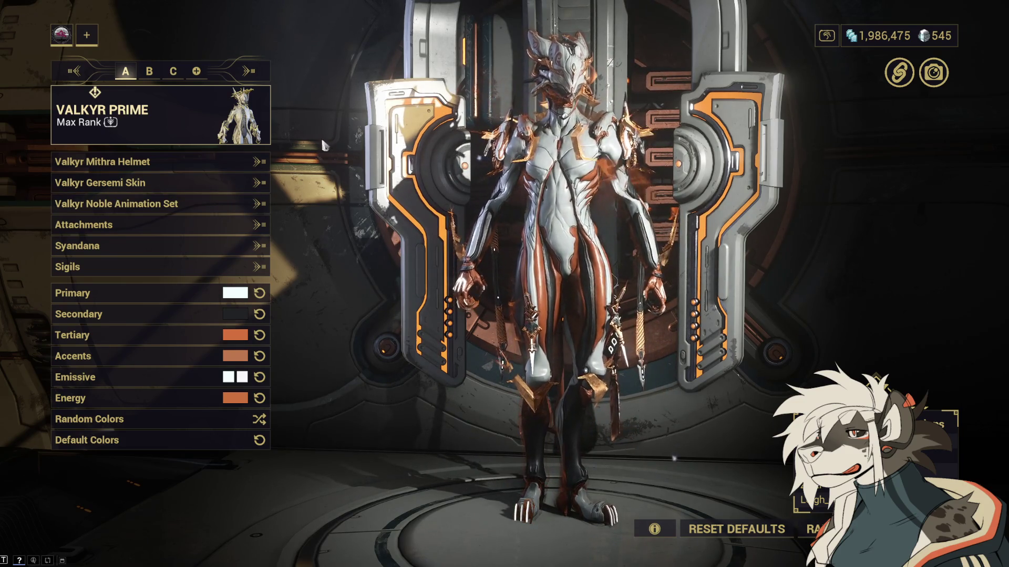
key(Escape)
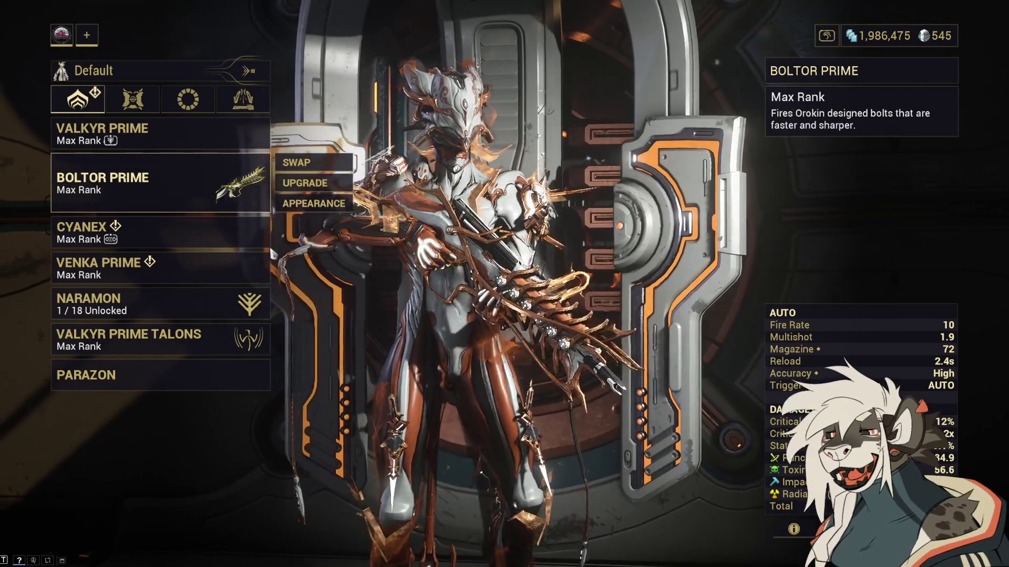
Step: Preview the Cyanex, Venka Prime claws, Naramon focus and Valkyr Prime Talons entries
click(241, 235)
click(233, 276)
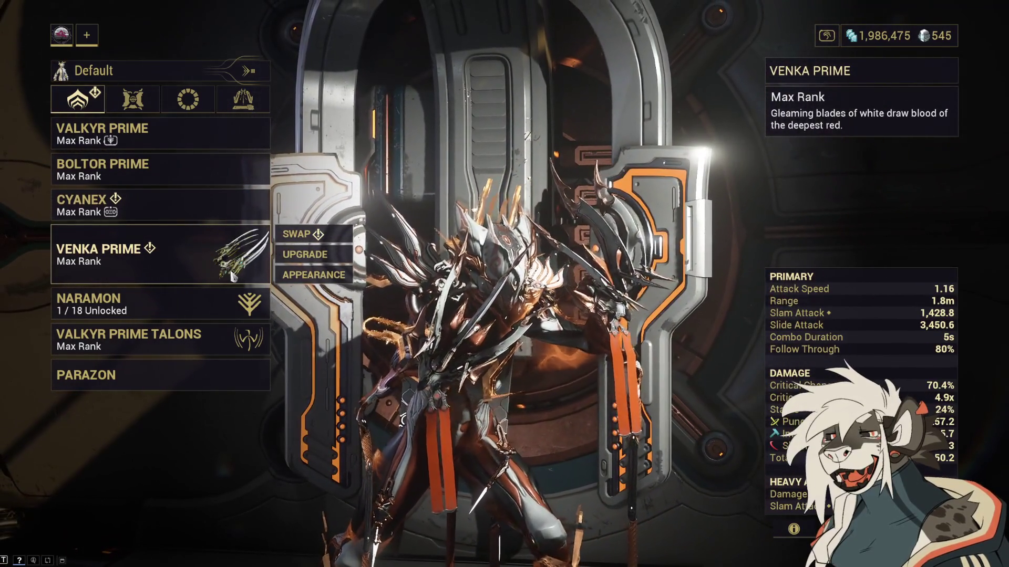
click(235, 303)
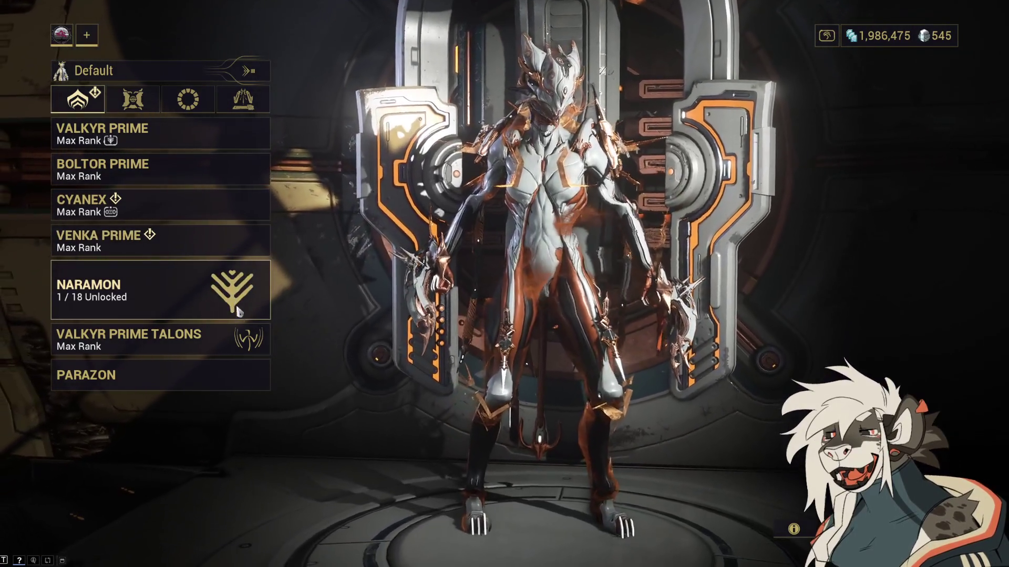
click(239, 339)
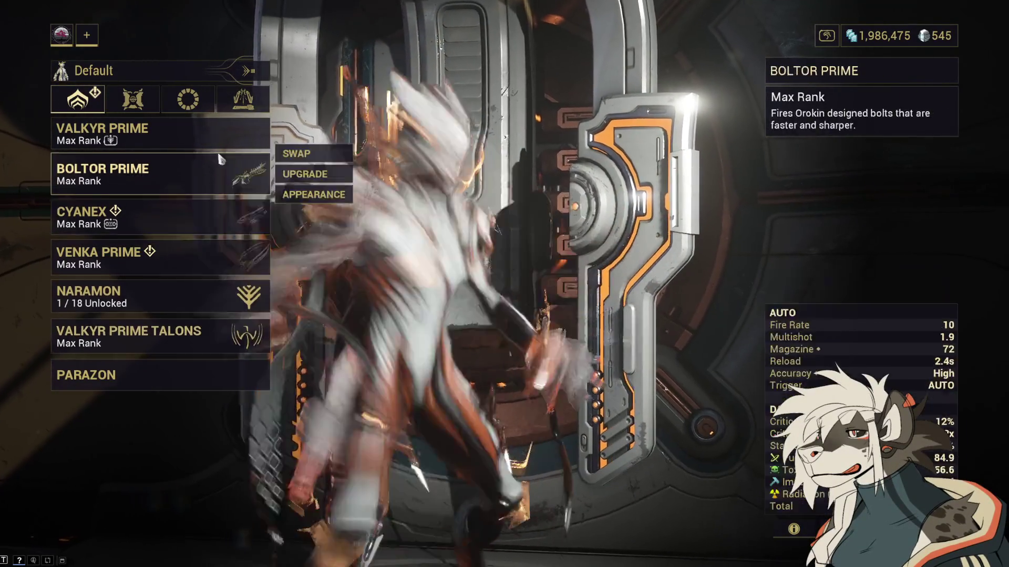
Step: Reopen the Arsenal and switch Valkyr Prime's appearance to config B with Heirloom look
key(Escape)
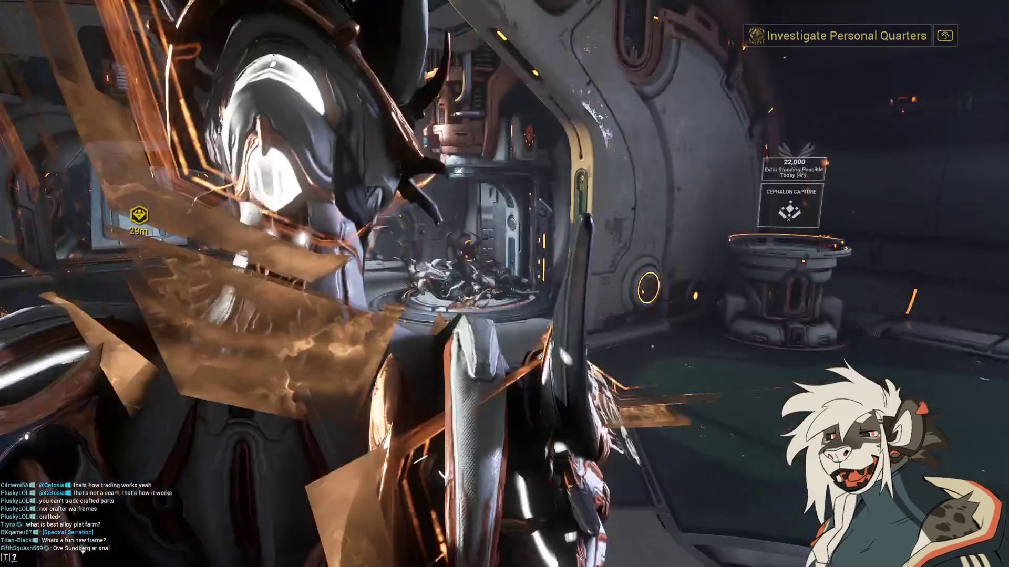
key(x)
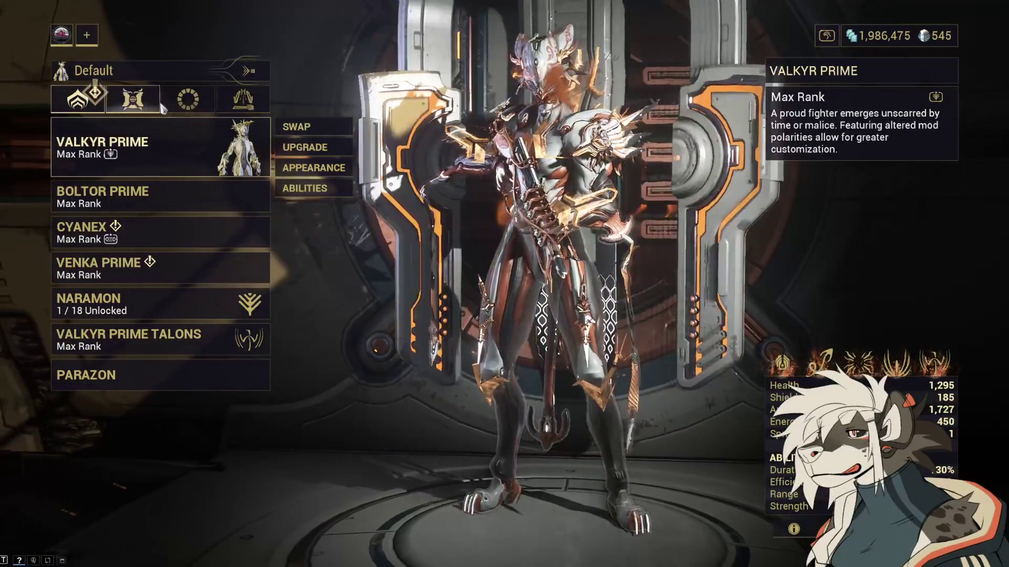
click(308, 169)
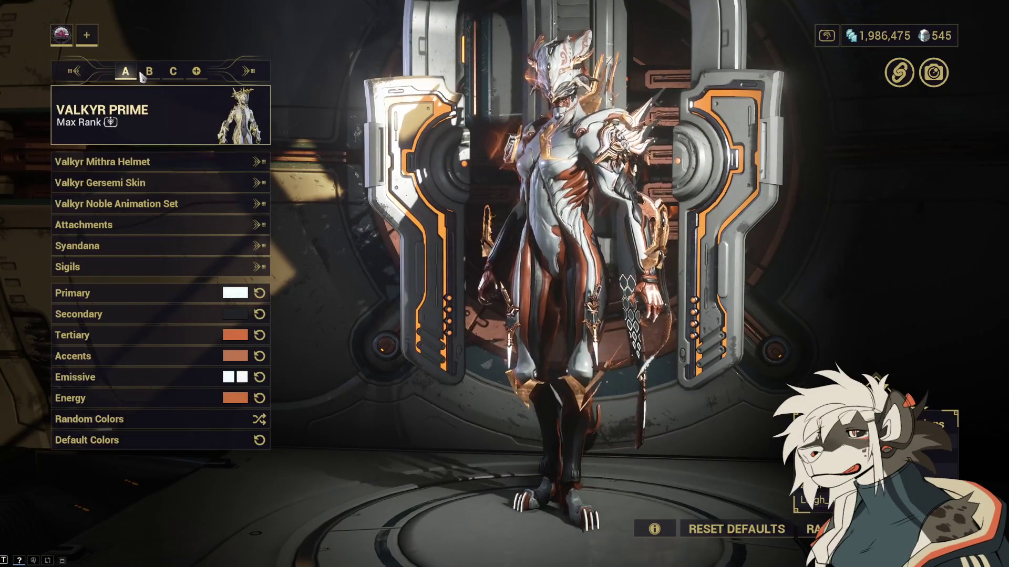
click(149, 72)
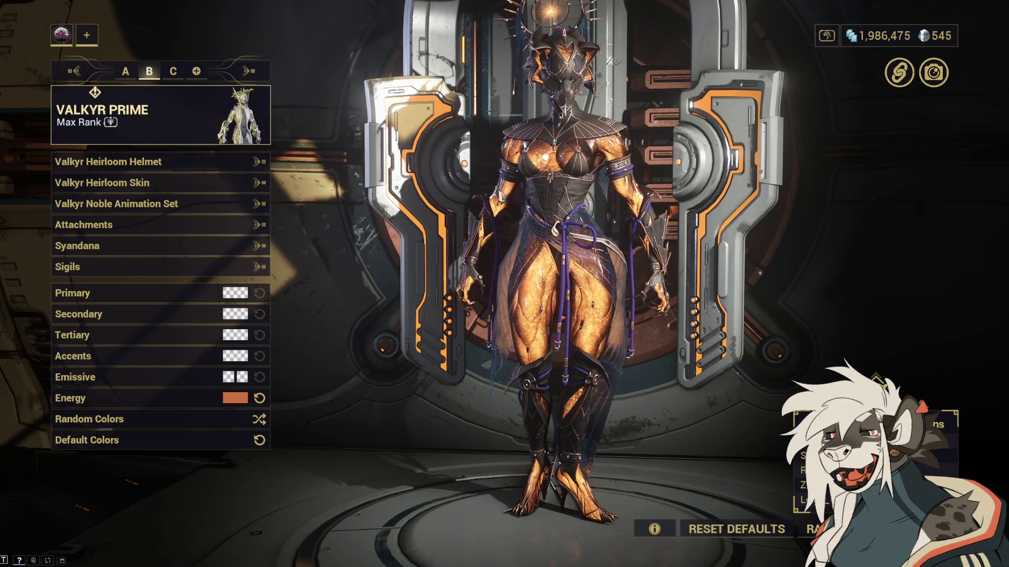
drag(607, 295, 417, 303)
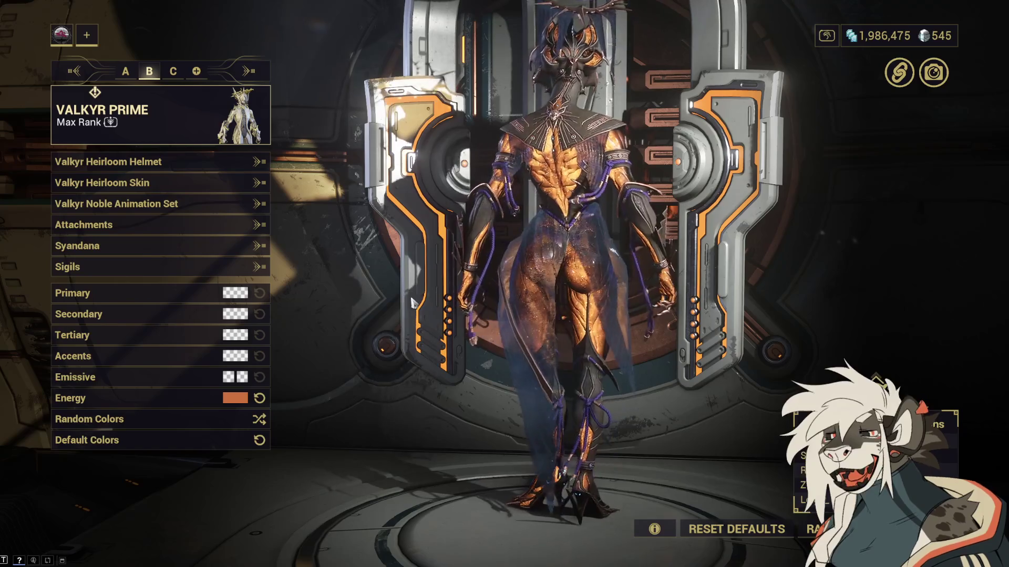
mouse_move(417, 304)
mouse_down()
mouse_move(601, 323)
mouse_move(654, 342)
mouse_up()
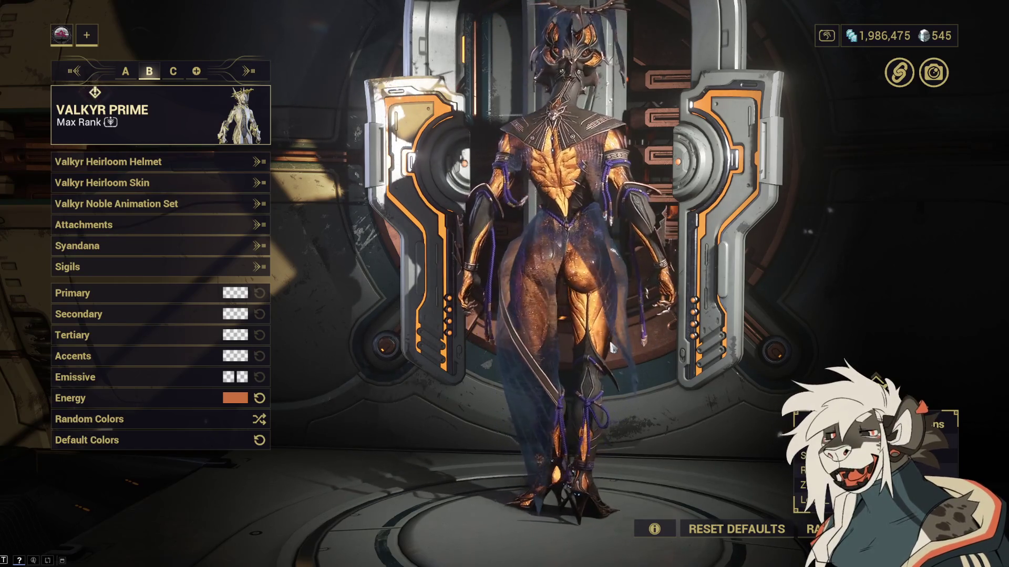
scroll(612, 346, up, 5)
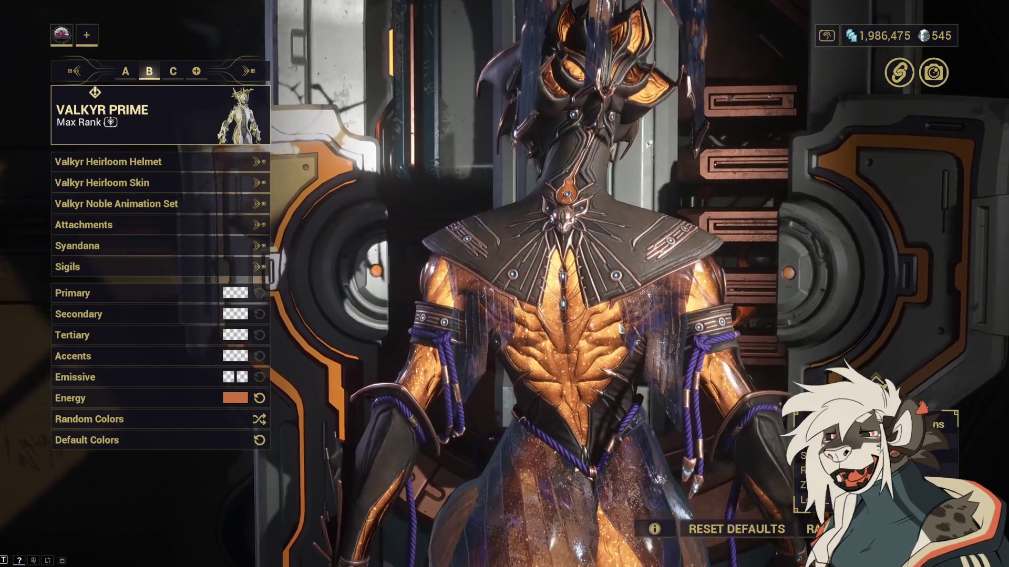
mouse_move(598, 379)
mouse_down()
mouse_move(612, 270)
mouse_move(574, 339)
mouse_up()
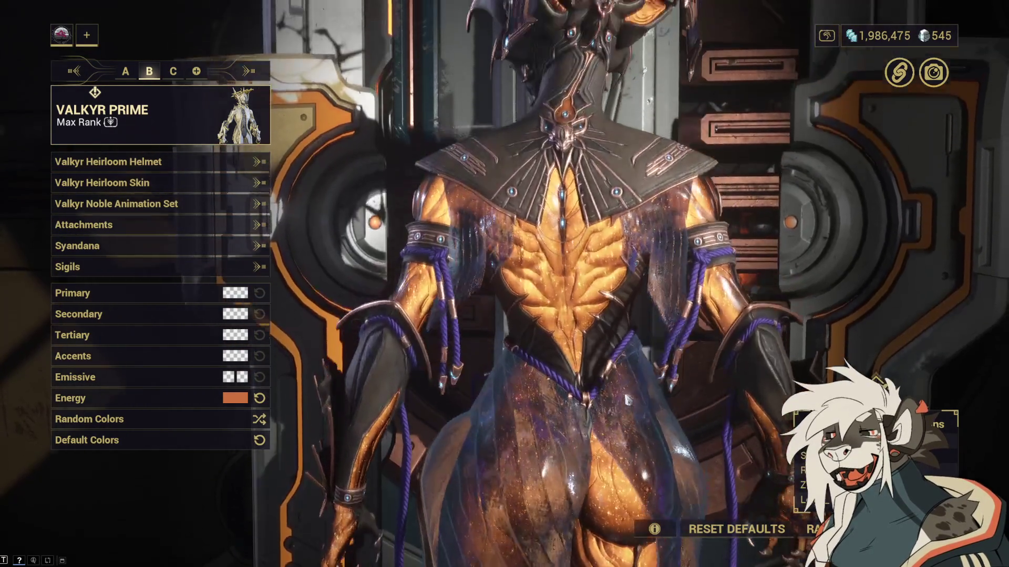
scroll(574, 339, down, 5)
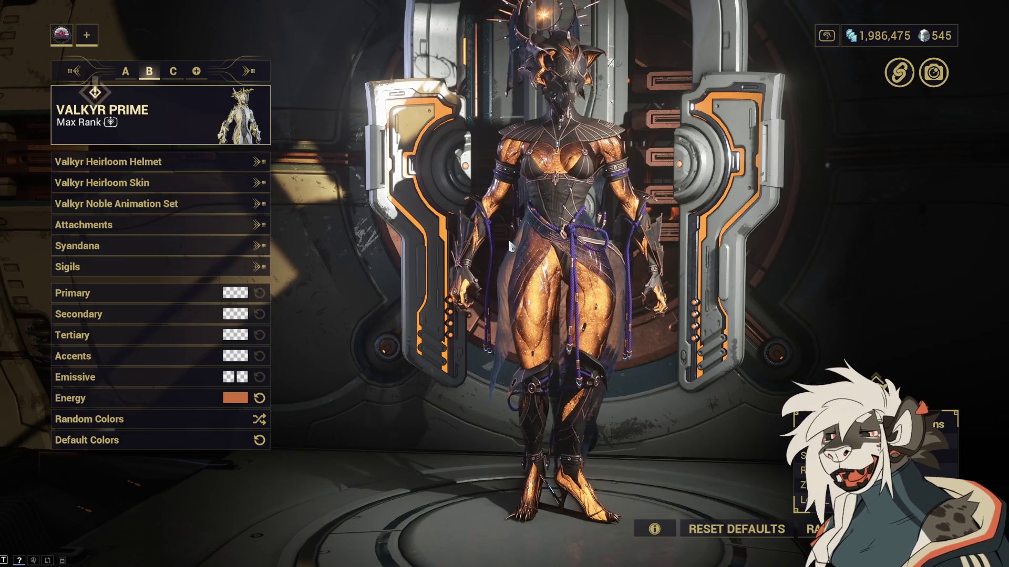
scroll(510, 244, up, 3)
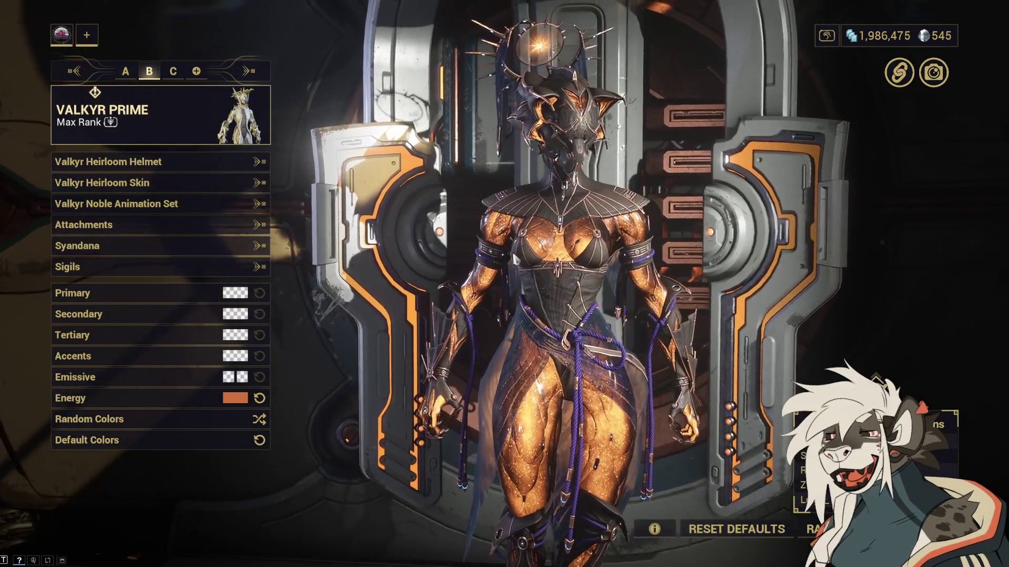
scroll(509, 262, down, 3)
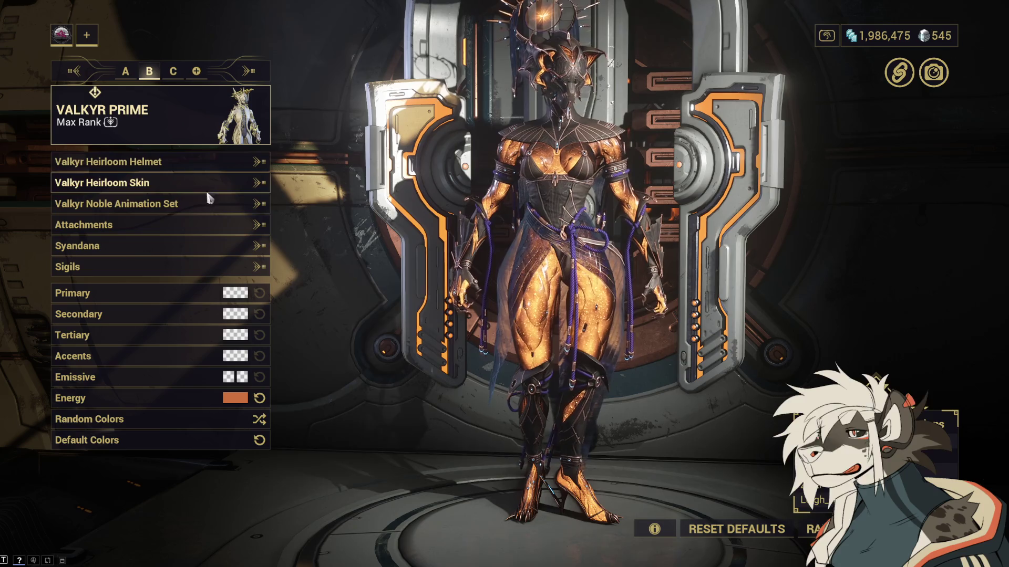
Step: Preview the Wisp and Excalibur Umbra Agile animation sets, keeping the current set
click(212, 205)
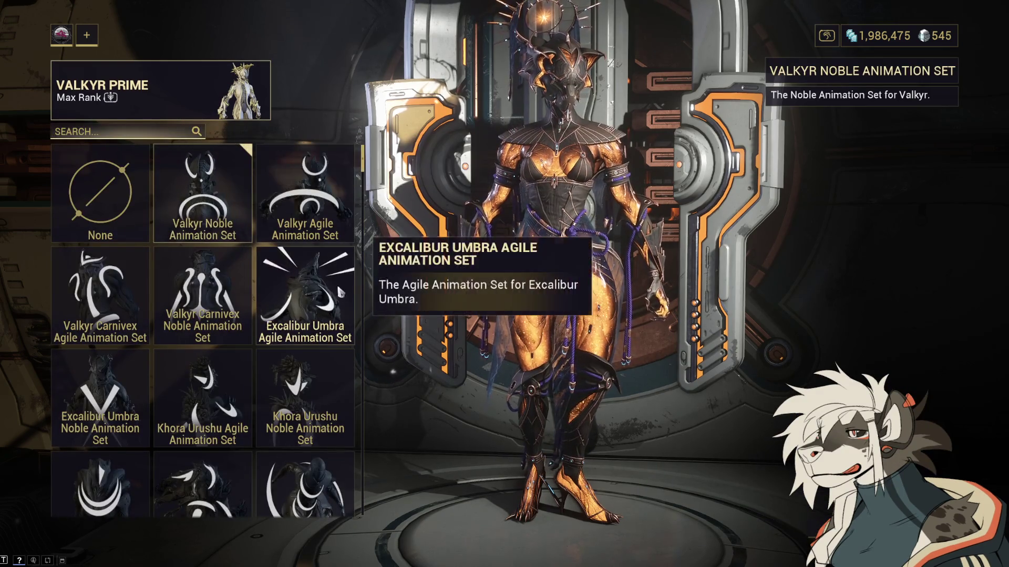
scroll(328, 384, down, 1)
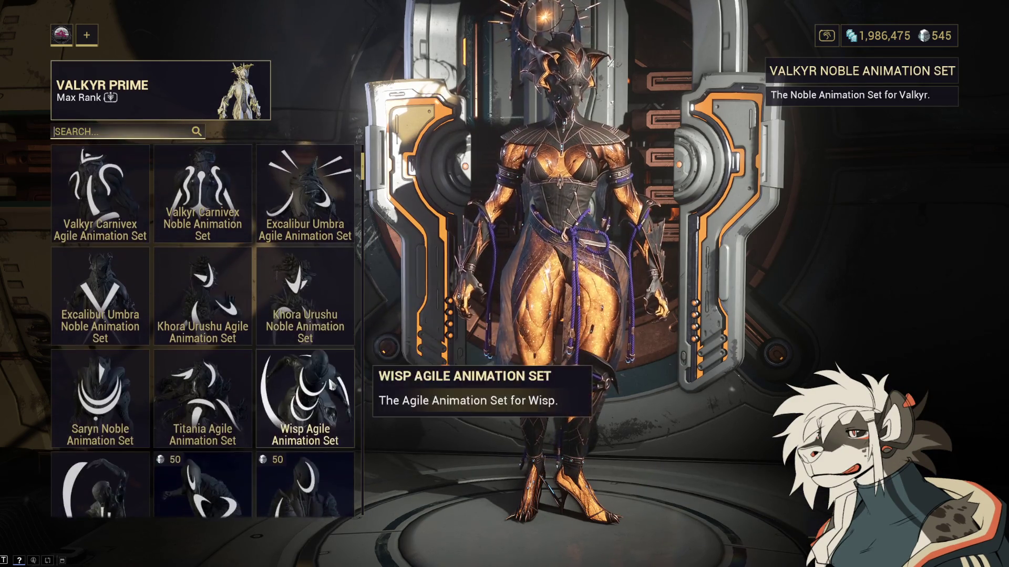
click(329, 384)
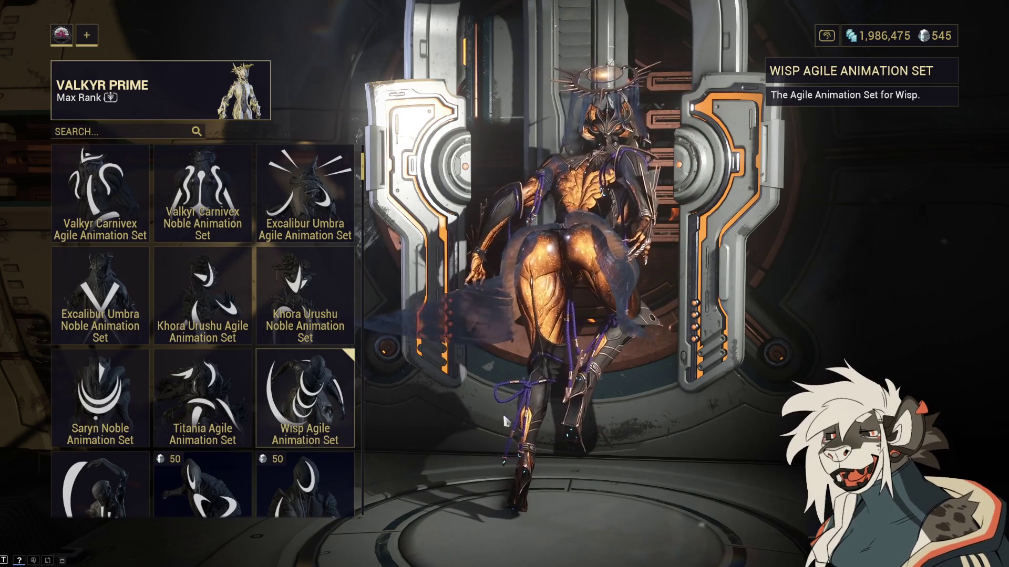
click(336, 174)
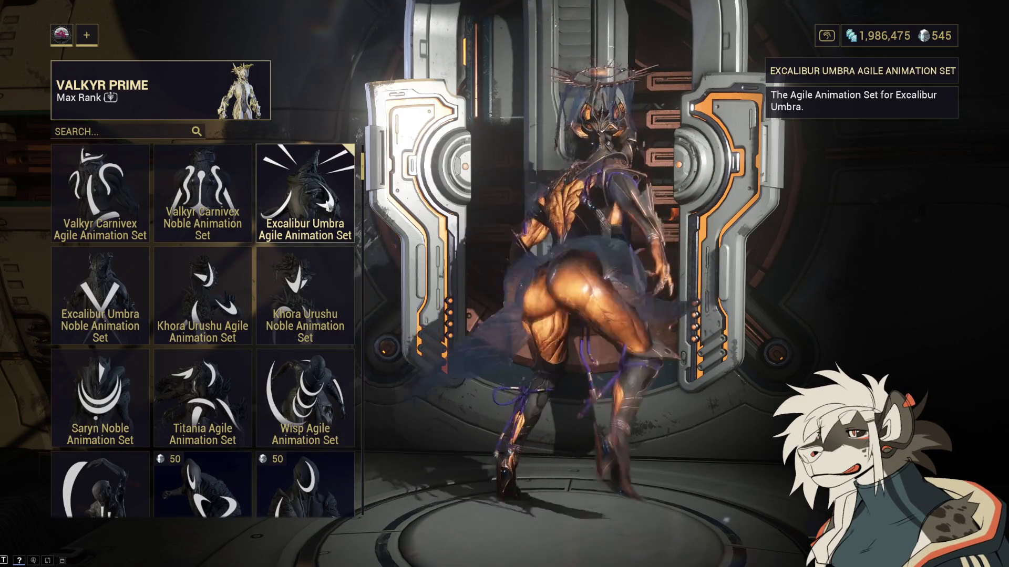
scroll(336, 173, up, 1)
key(Escape)
drag(338, 254, 518, 259)
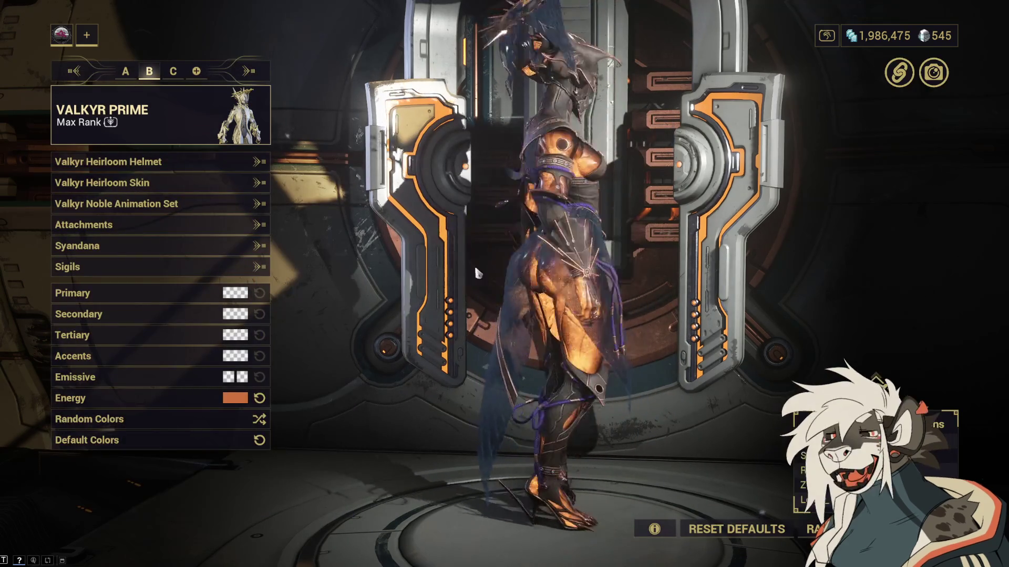
Step: Glance at the helmet grid unchanged, then show the Chest attachment choices
click(238, 160)
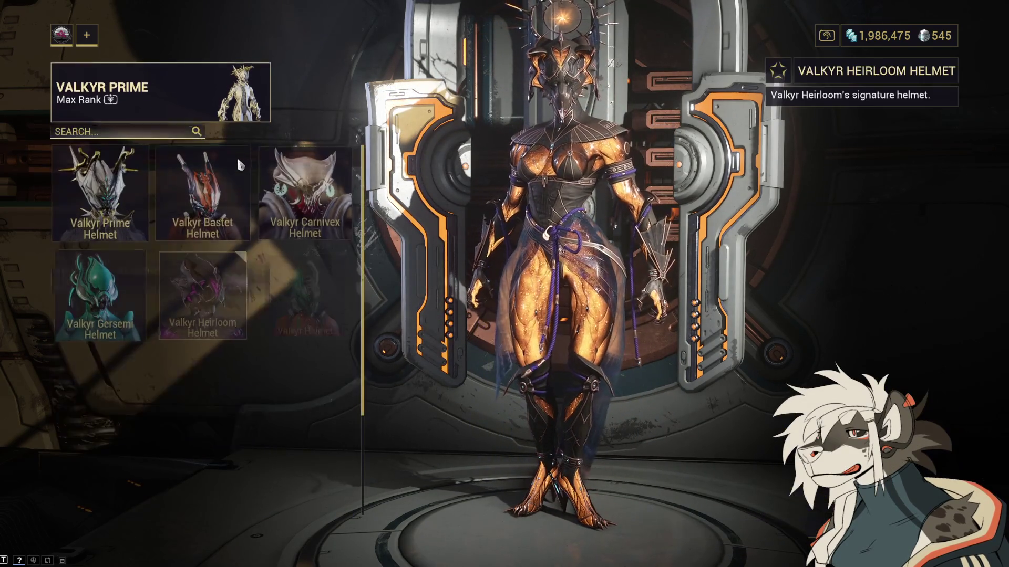
key(Escape)
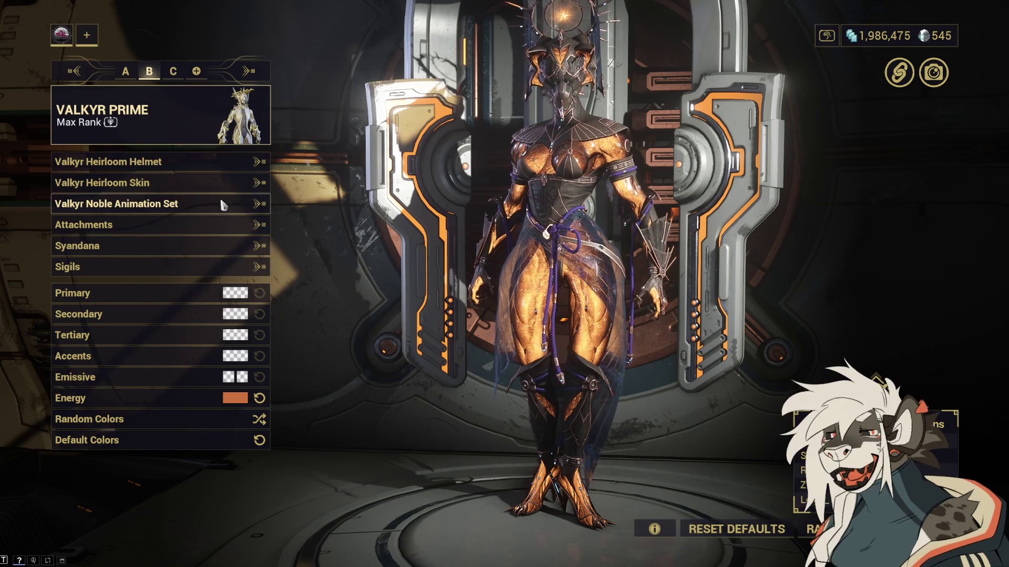
click(228, 227)
click(219, 142)
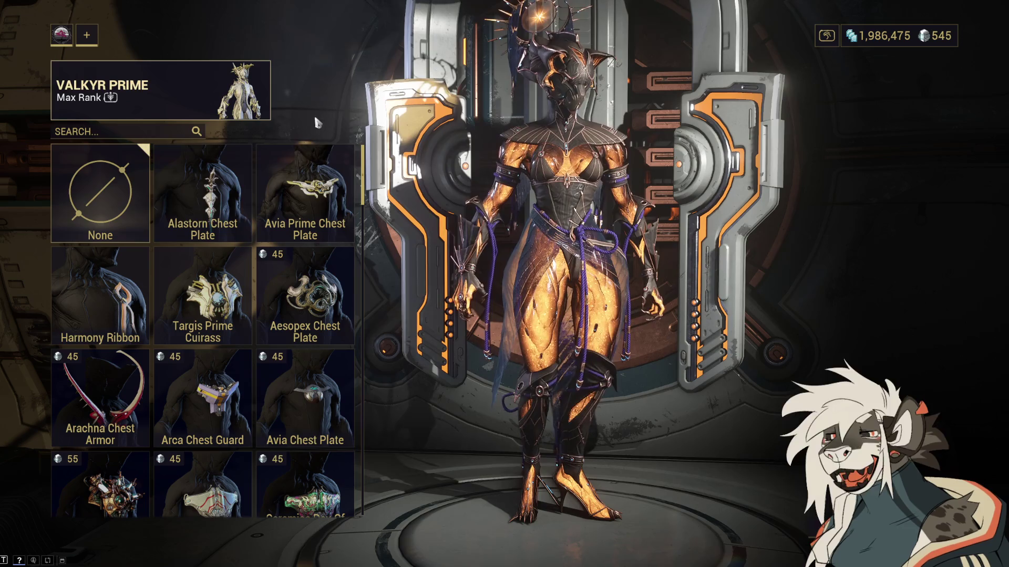
Step: Try on Alastorn, Avia Prime, Aesopex plates, Targis Prime Cuirass, Harmony Ribbon and Arachna armor
click(203, 194)
click(331, 206)
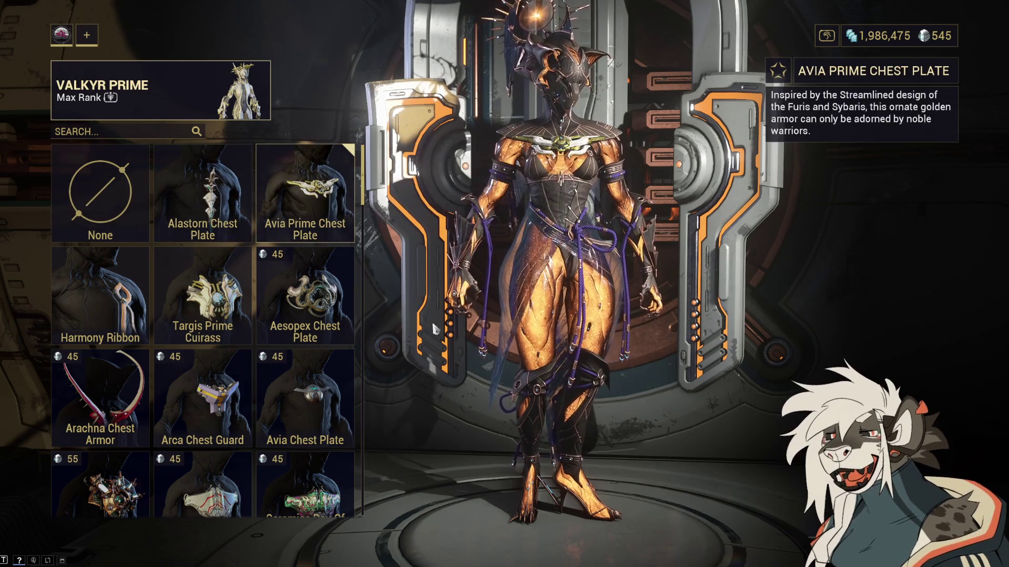
click(305, 297)
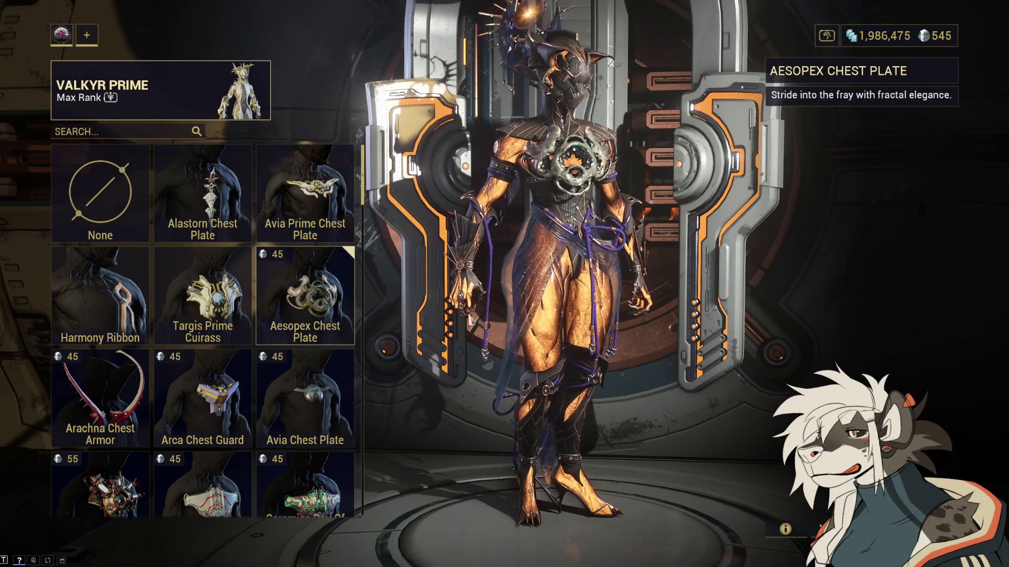
click(203, 294)
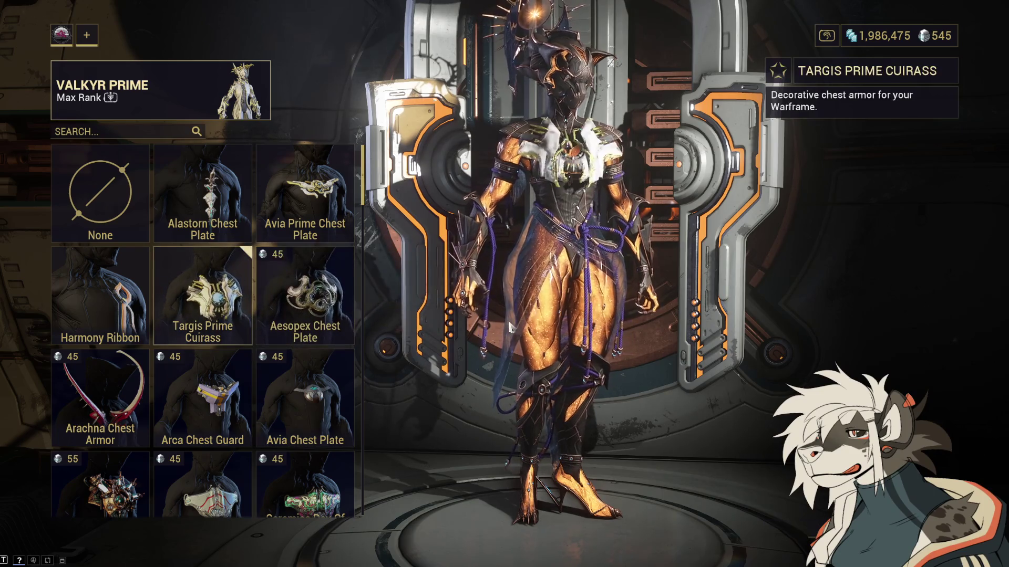
click(100, 294)
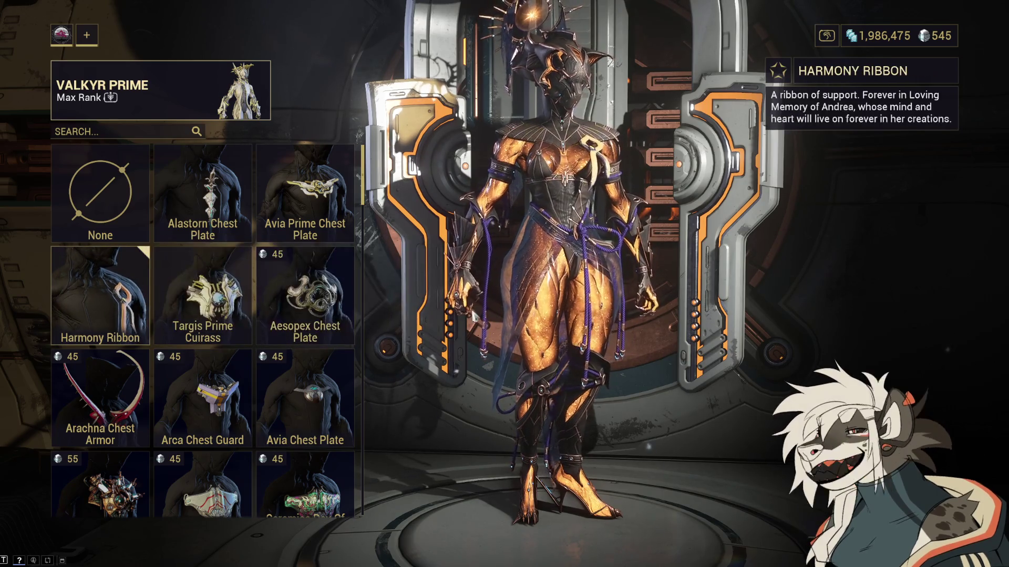
click(114, 370)
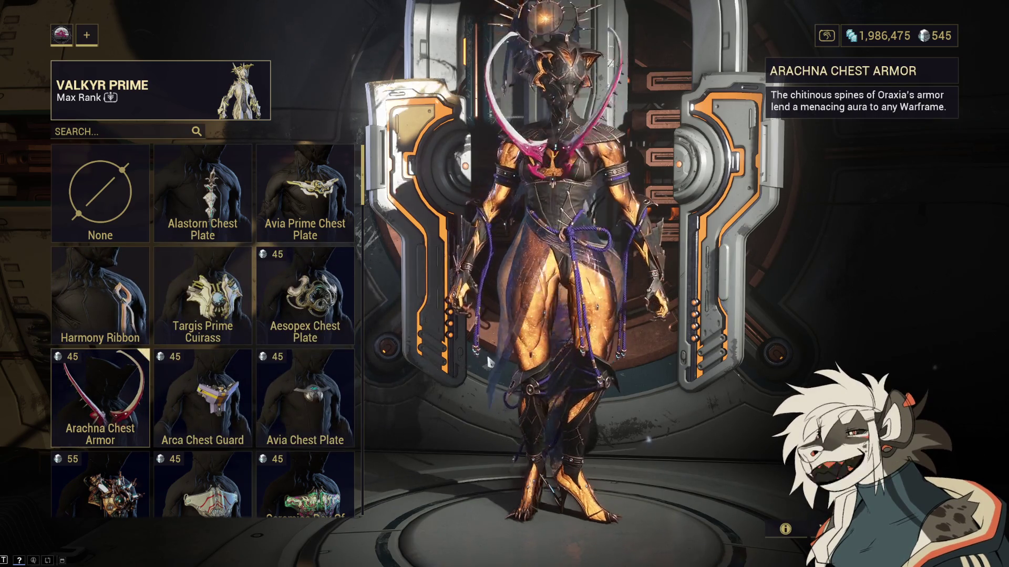
Step: Preview the Arca Chest Guard, cancel with no chest piece, and show Left Arm shoulder plates
drag(432, 365, 630, 363)
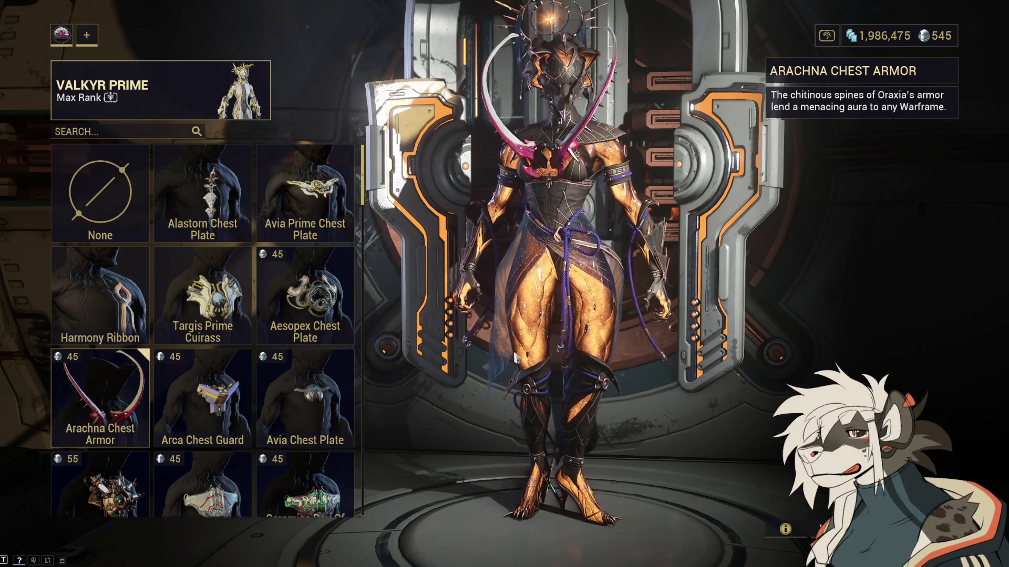
click(178, 409)
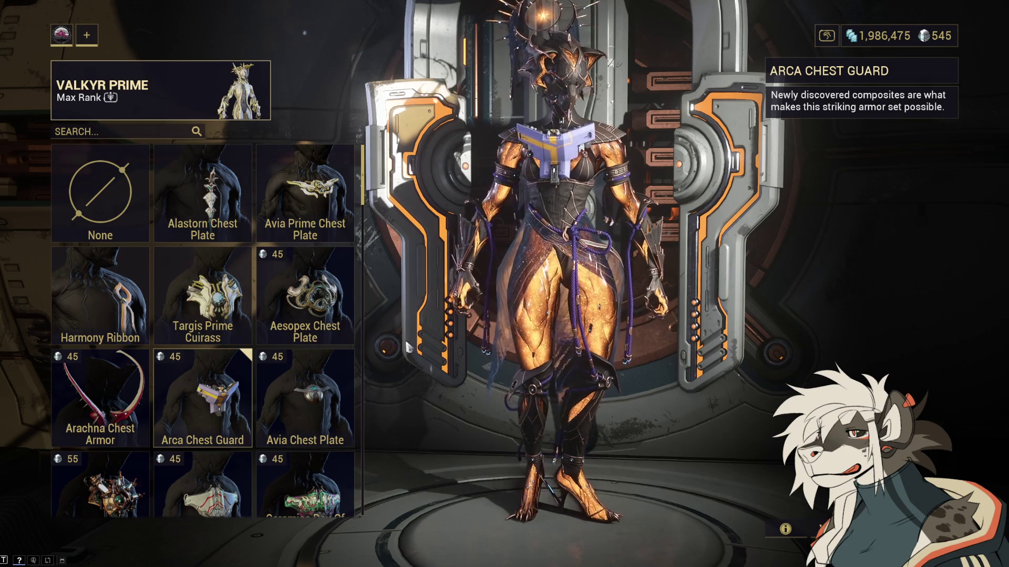
key(Escape)
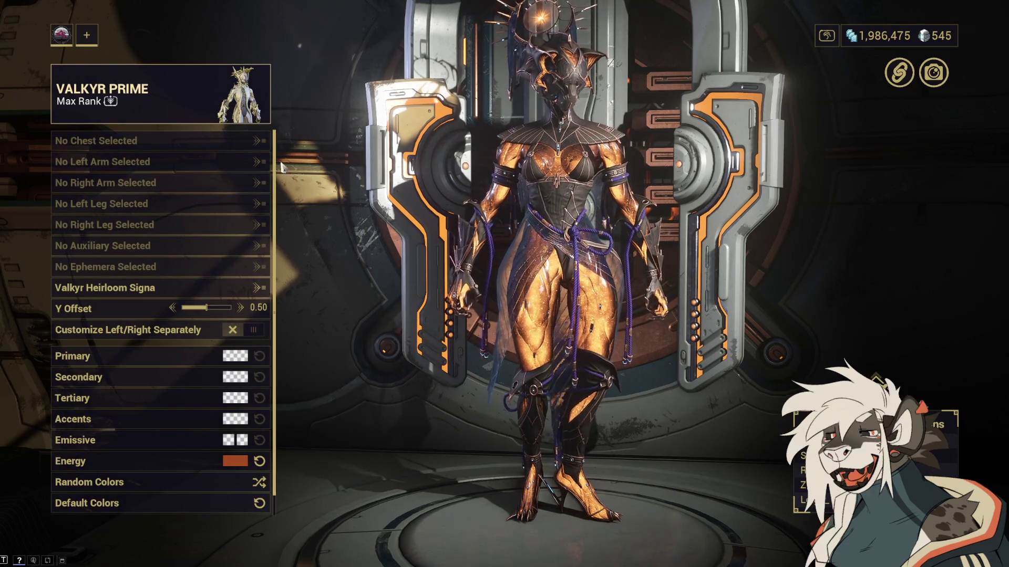
click(235, 162)
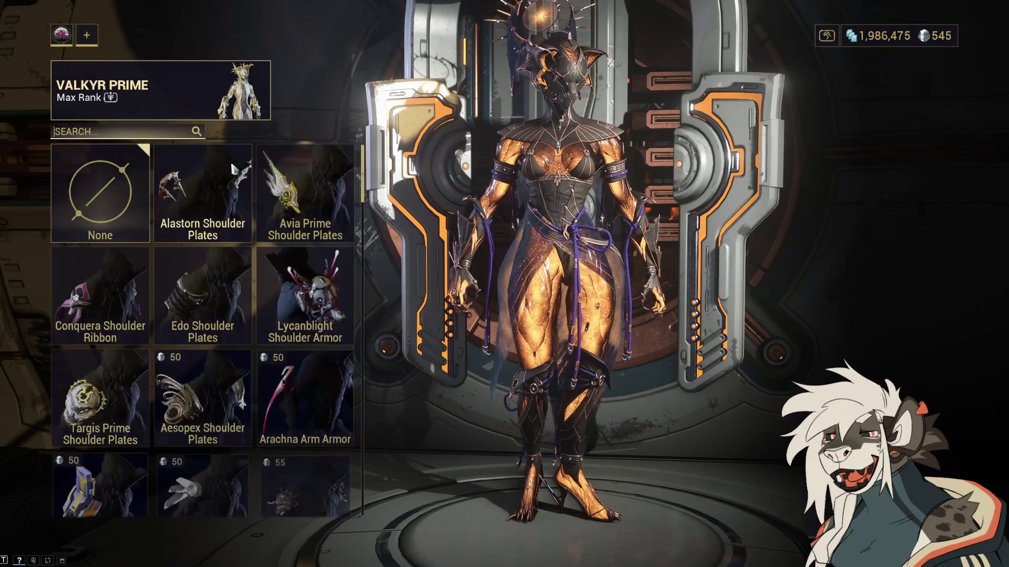
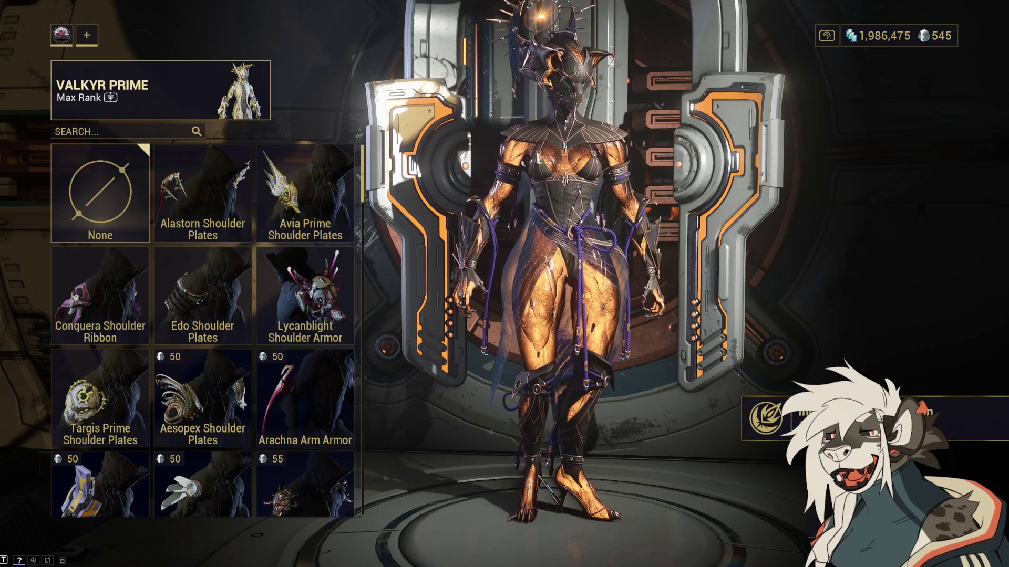
Step: Leave Valkyr Prime's appearance screen and bring up the warframe swap roster
drag(624, 123, 567, 181)
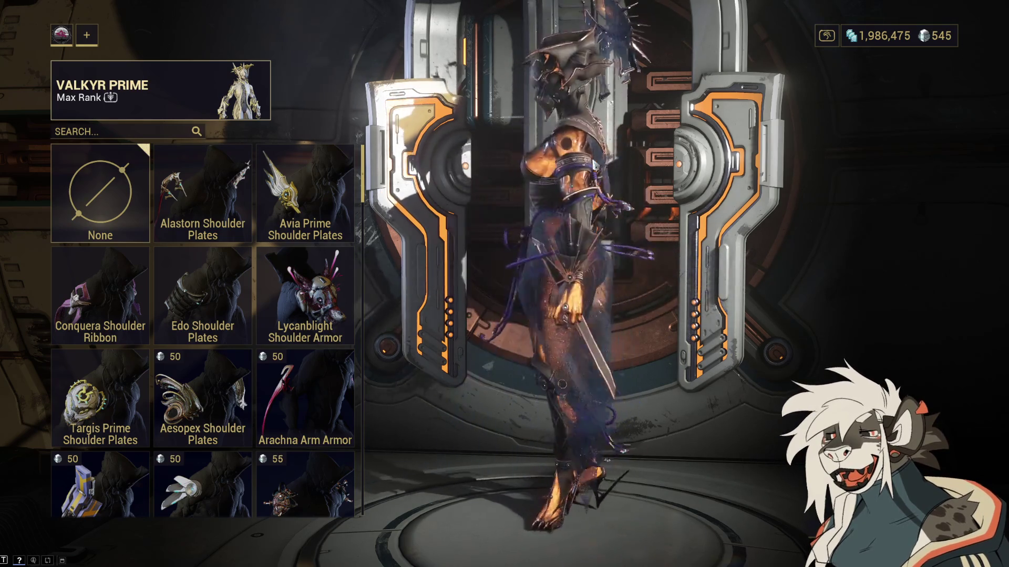
key(Escape)
key(Escape)
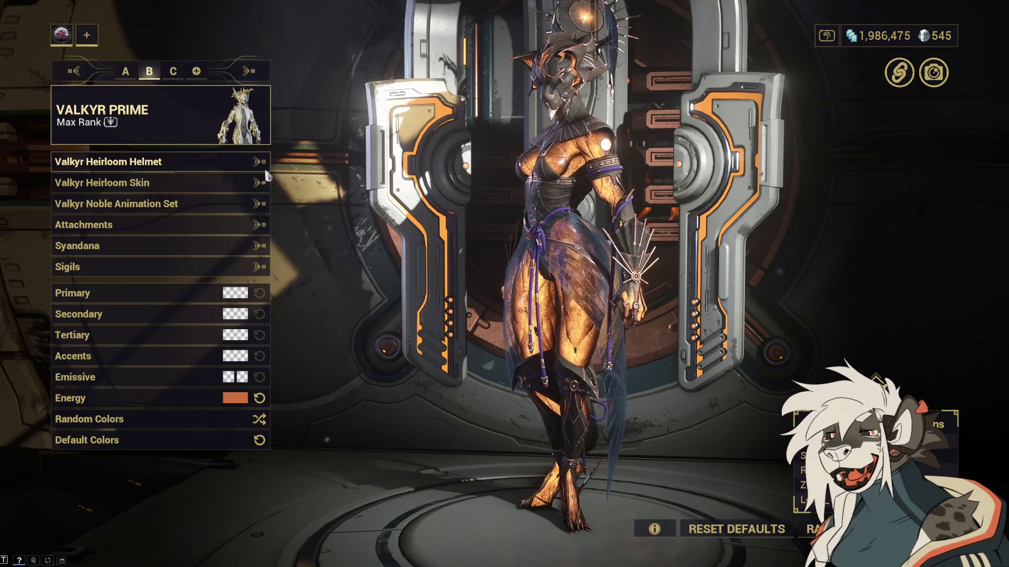
key(Escape)
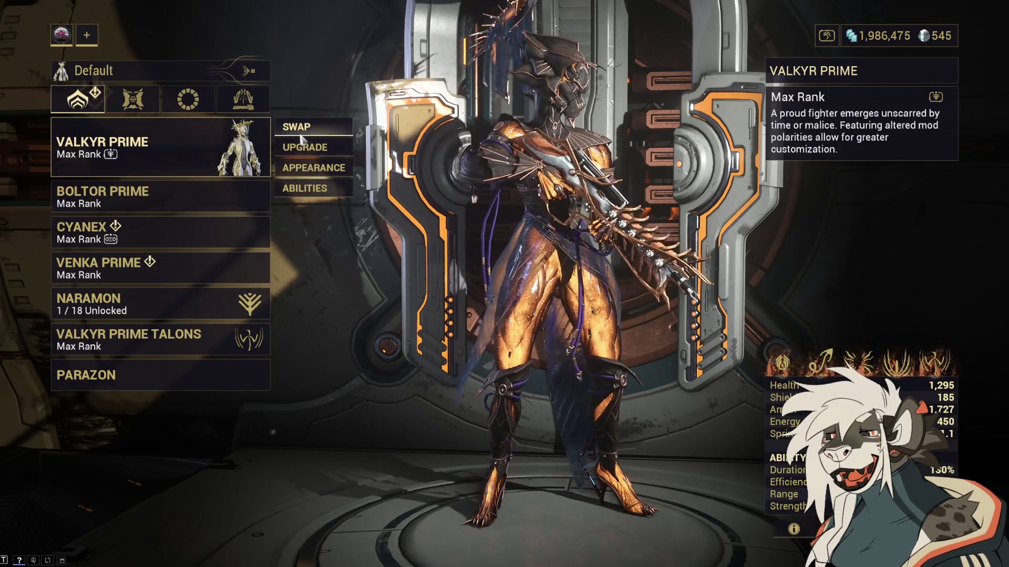
click(320, 127)
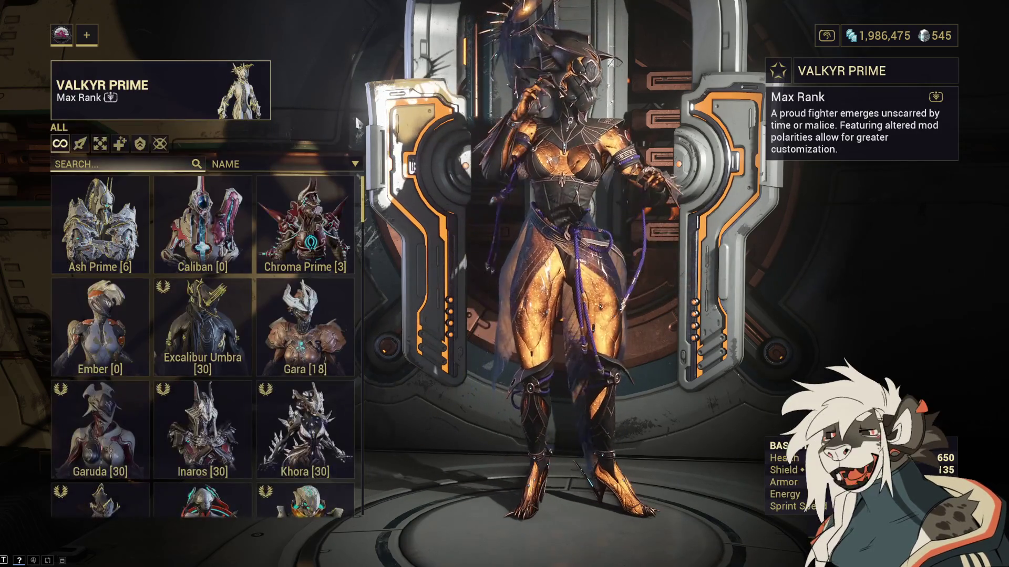
Step: Preview Ash Prime, then Chroma Prime at Rank 3, in the swap grid
click(100, 220)
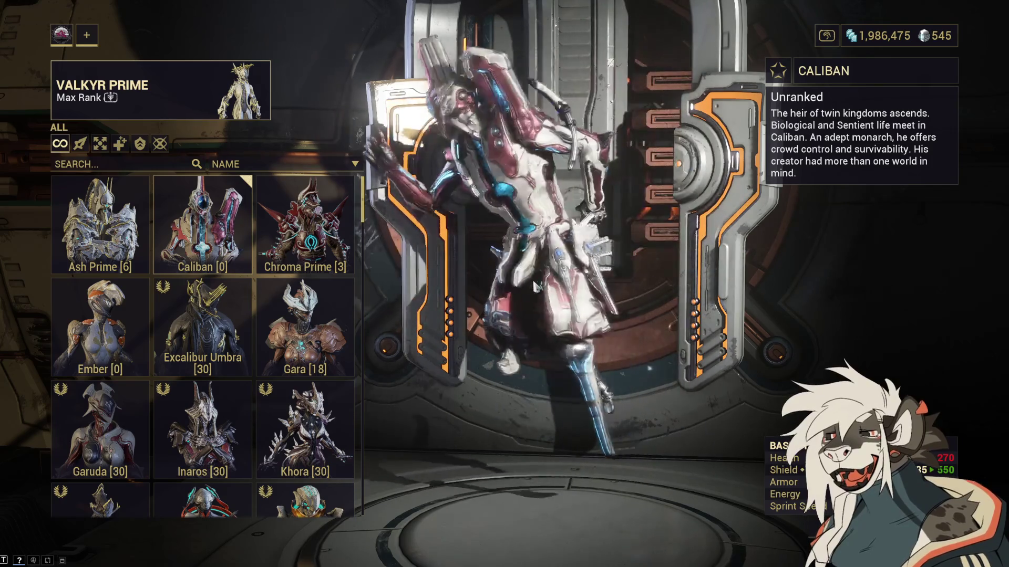
click(315, 235)
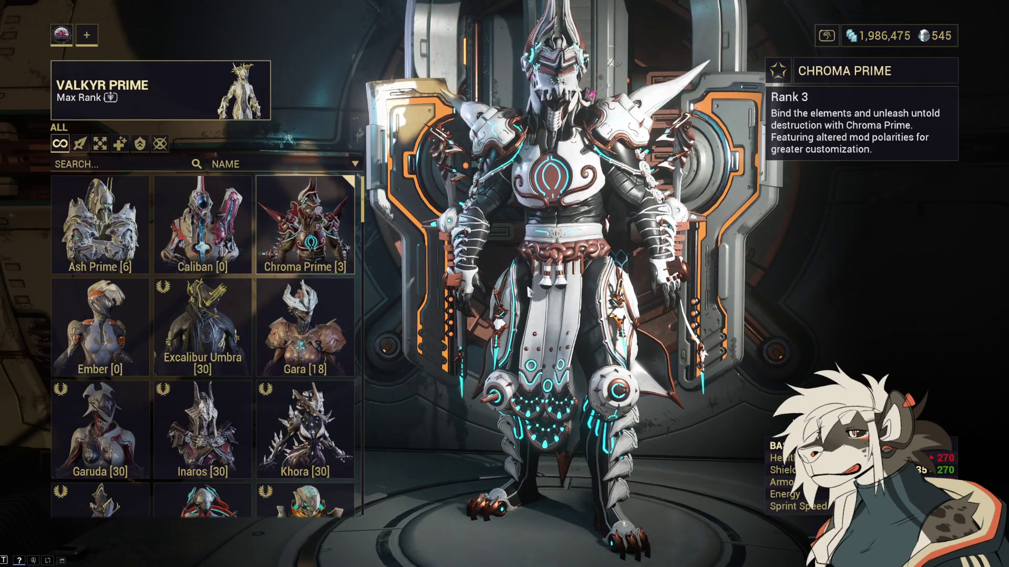
Step: Preview Ember, Excalibur Umbra, and then Gara in the swap grid
click(130, 328)
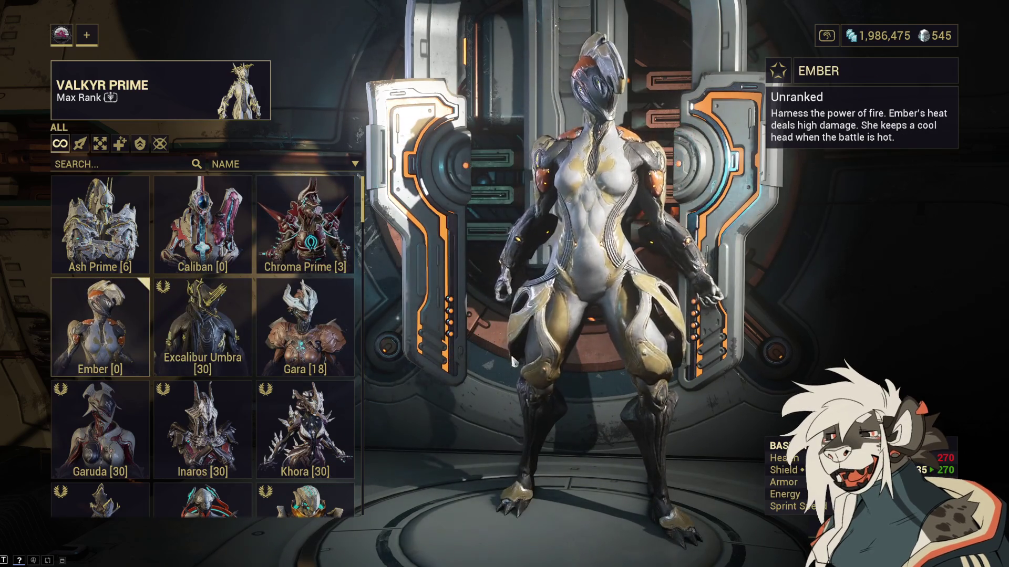
drag(554, 374, 851, 363)
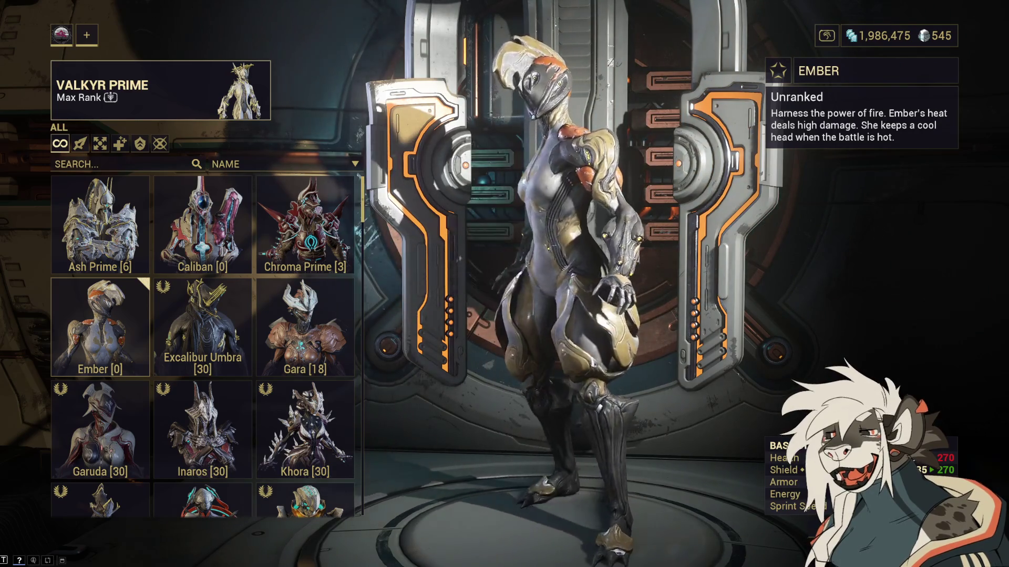
click(247, 273)
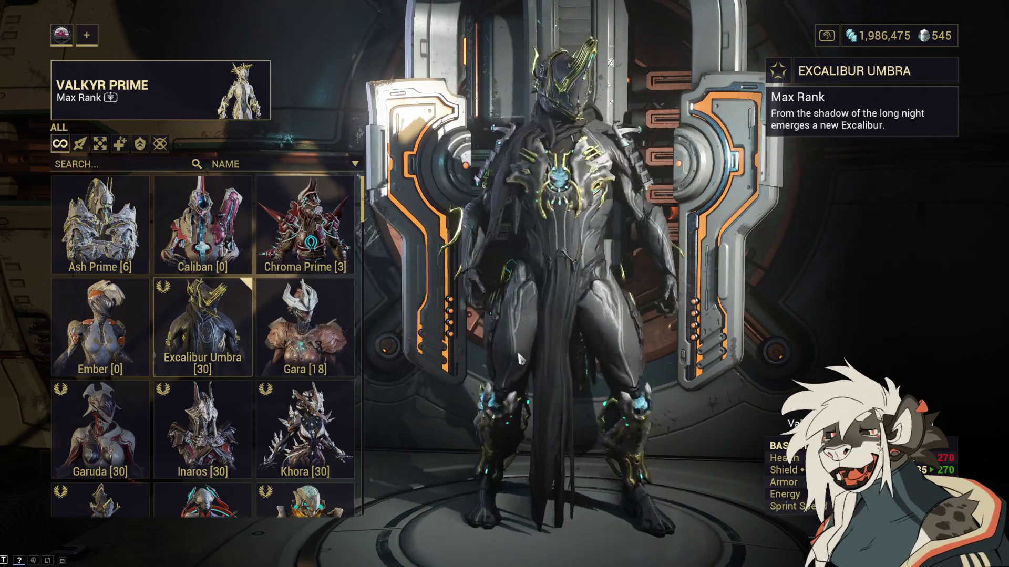
key(Right)
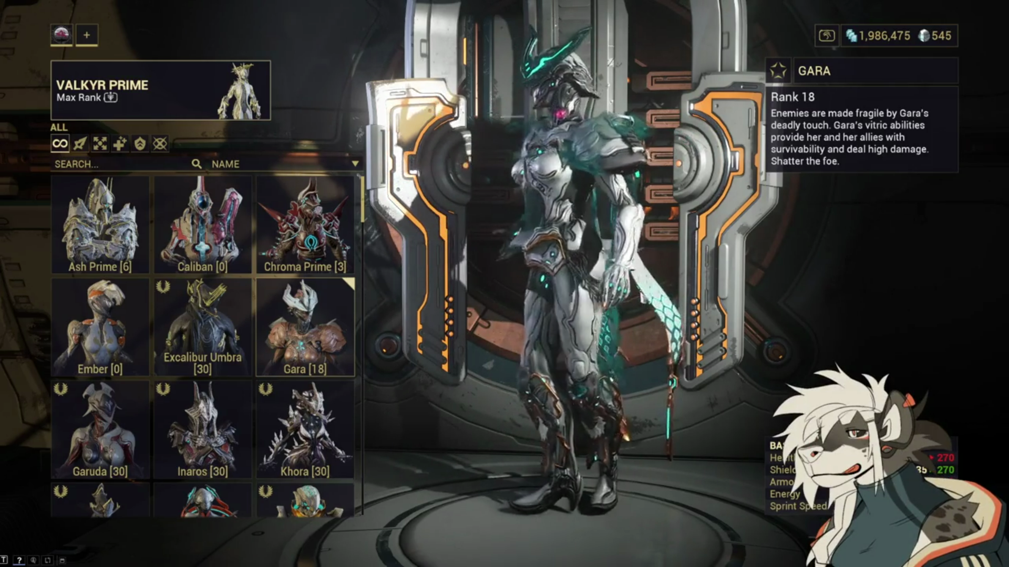
Step: Preview and inspect Garuda from behind, then preview Inaros at max rank
click(100, 426)
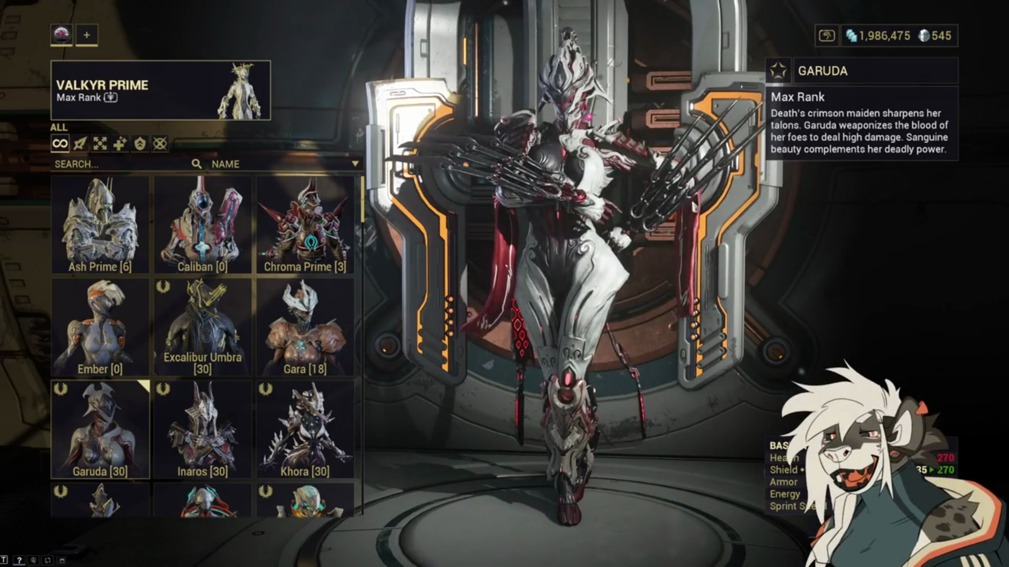
drag(646, 366, 735, 367)
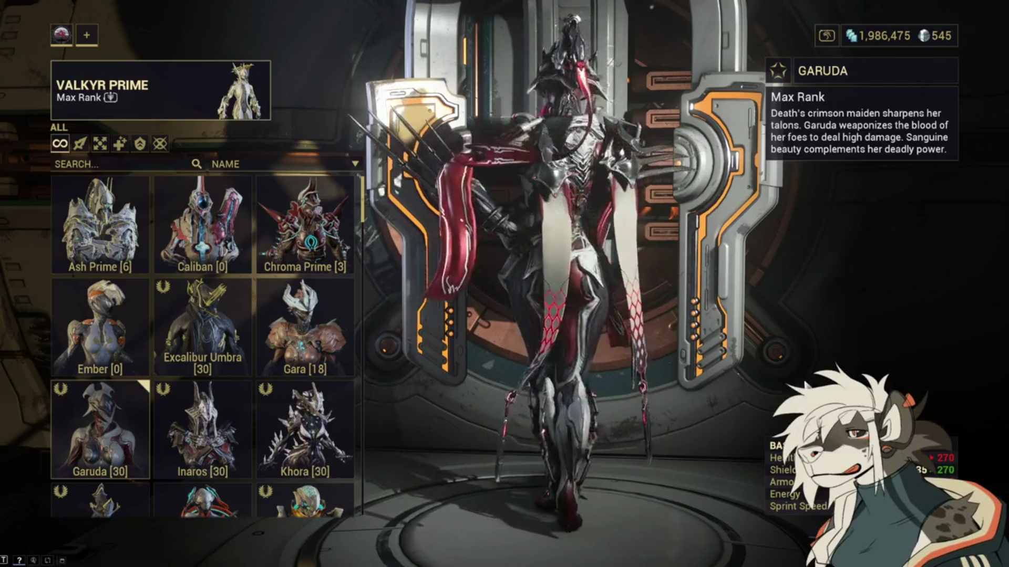
drag(771, 386, 614, 390)
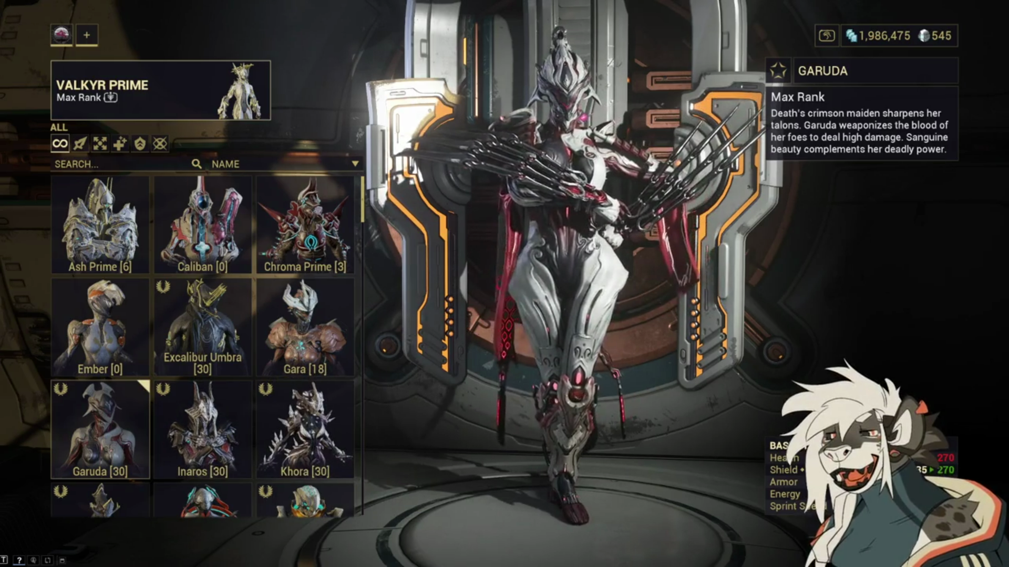
click(202, 428)
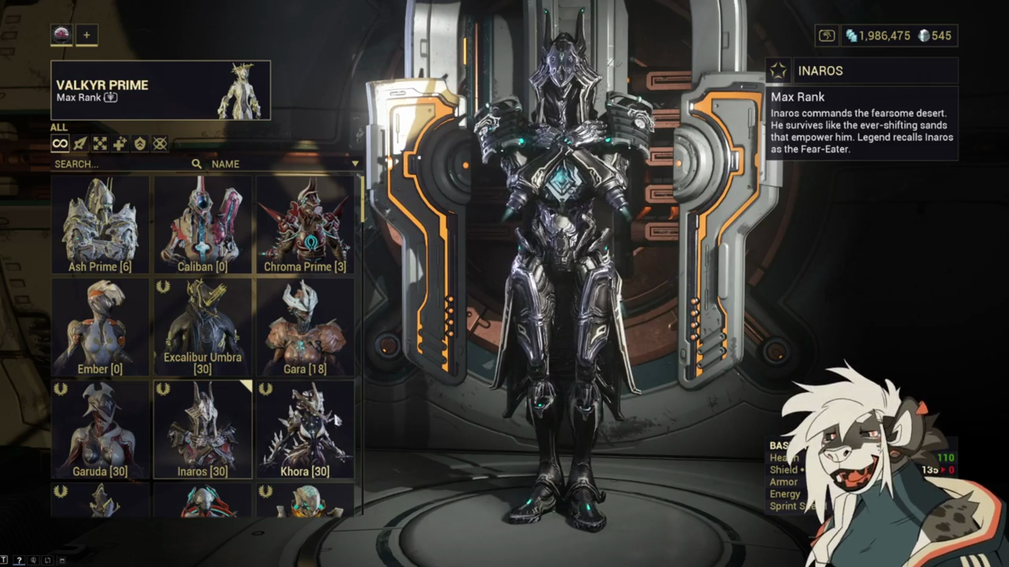
Step: Equip Inaros and view his tertiary colour choices without changing anything
click(210, 421)
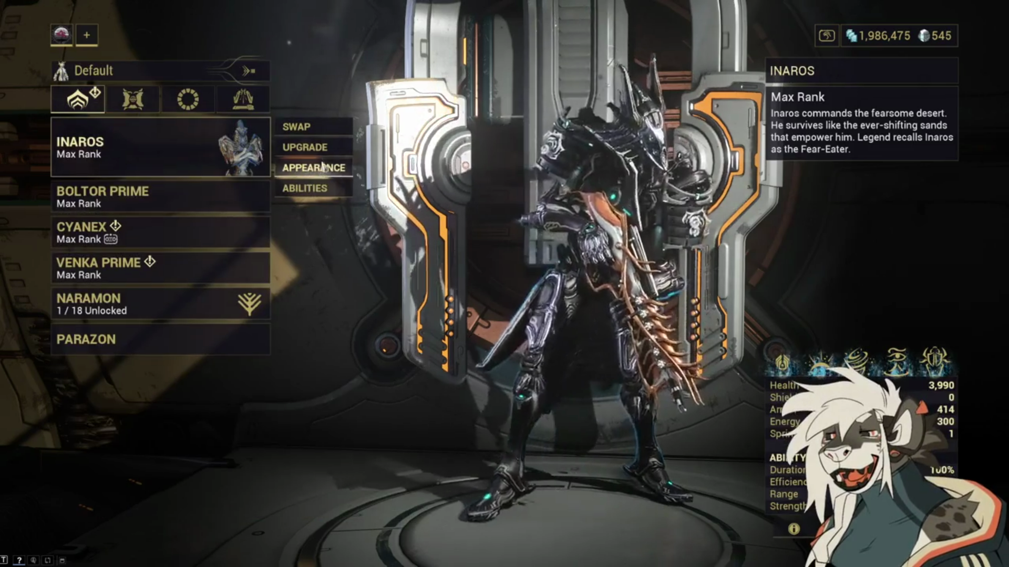
click(324, 167)
click(235, 334)
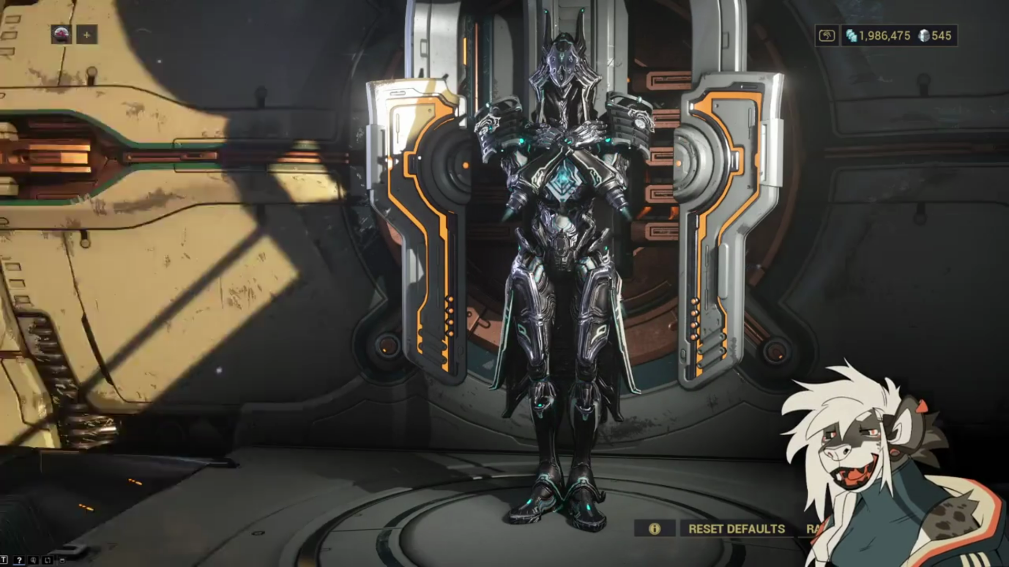
key(Escape)
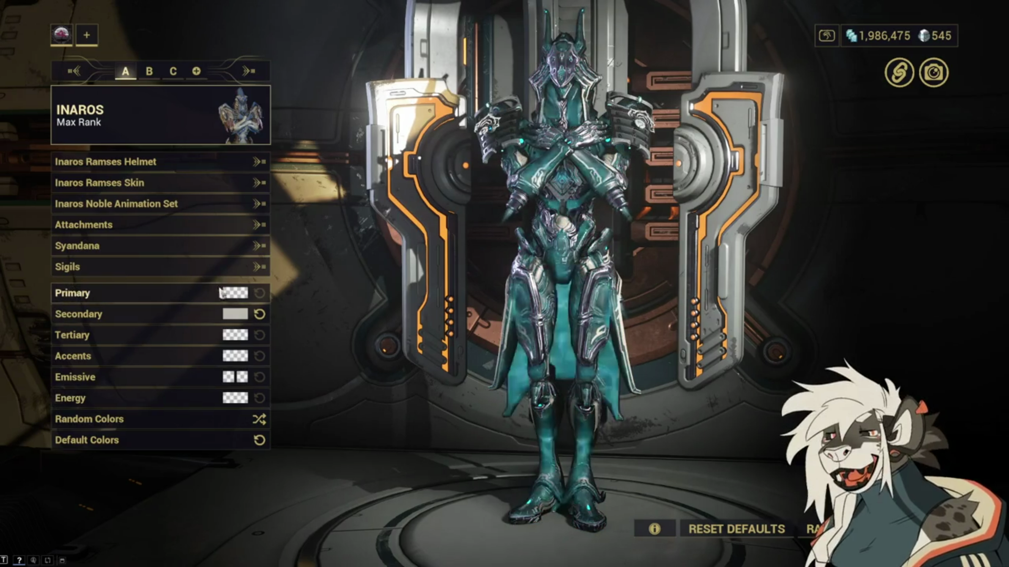
click(221, 292)
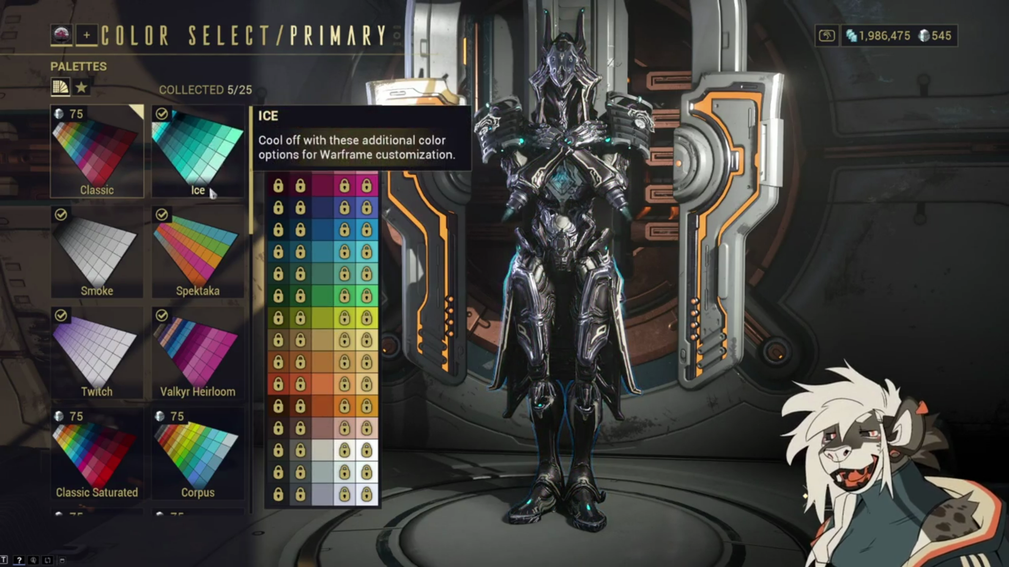
click(197, 249)
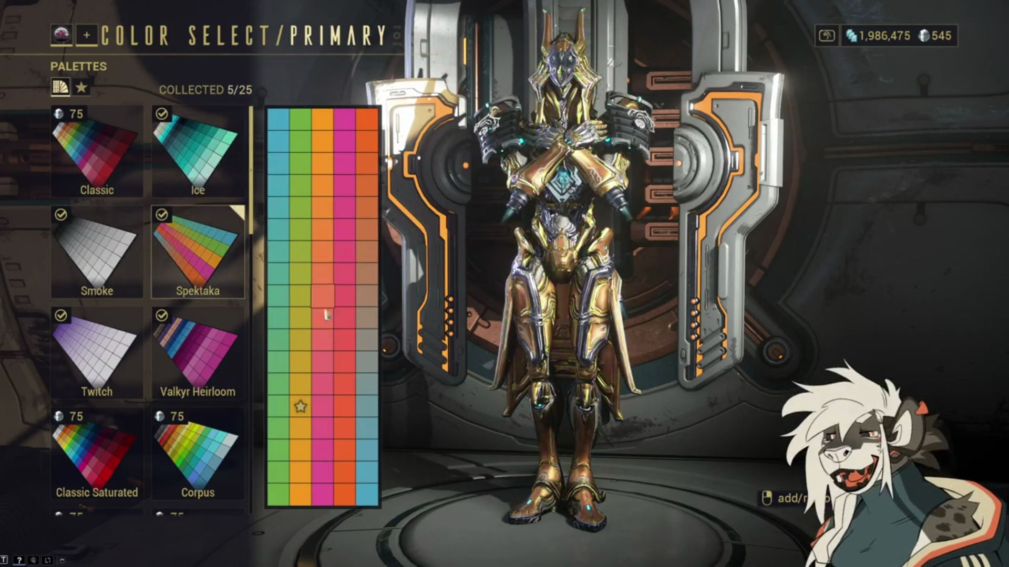
click(105, 247)
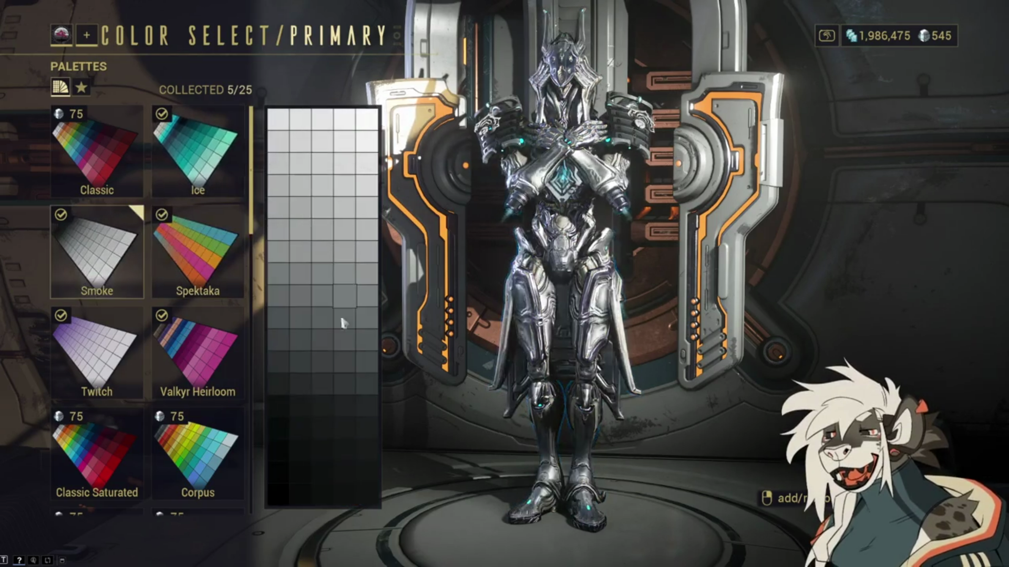
key(Escape)
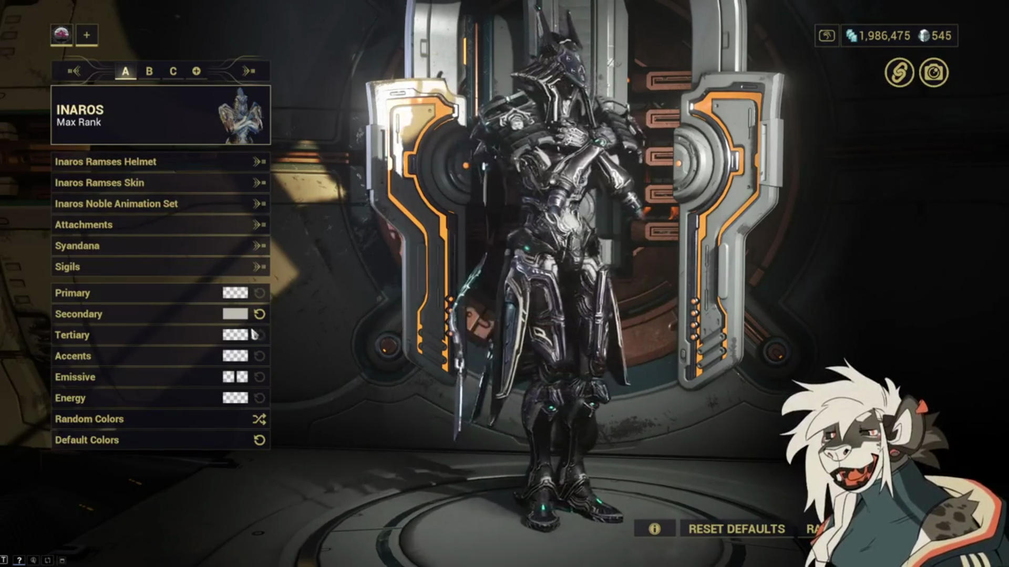
Step: Return from Inaros's Appearance screen to his Arsenal loadout
key(Escape)
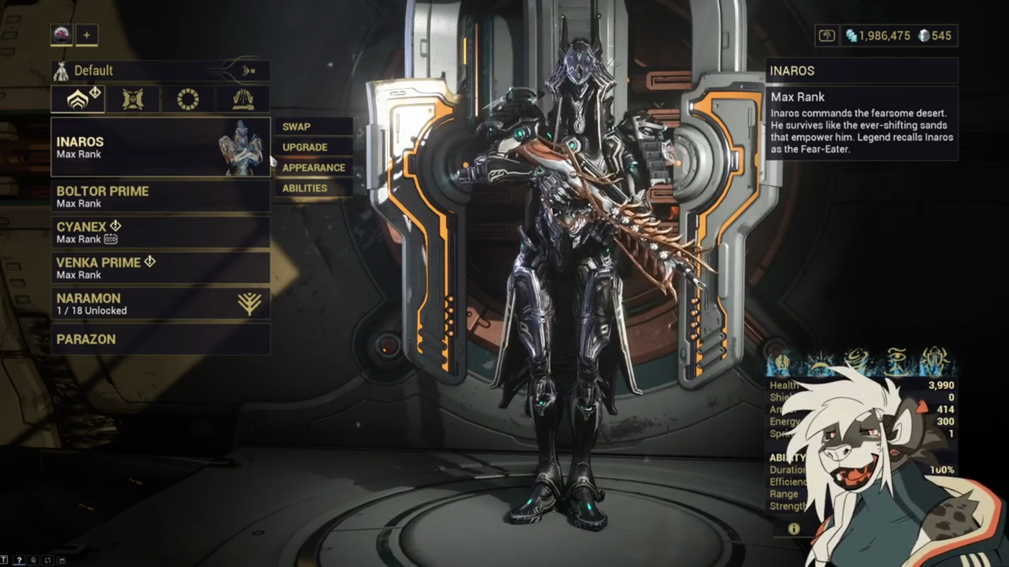
Step: Browse the swap roster, then preview Khora and equip it in place of Inaros
click(296, 127)
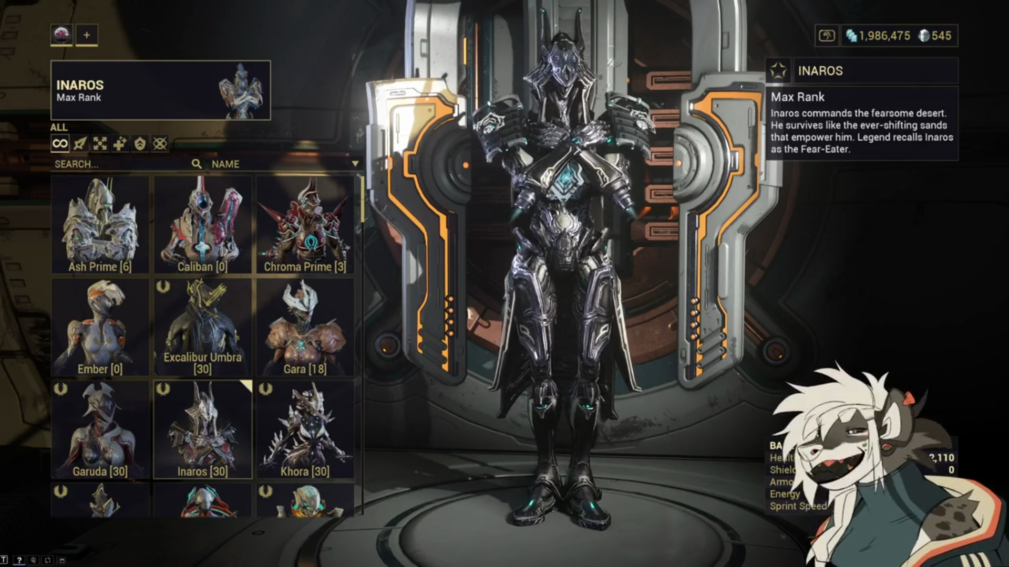
scroll(202, 347, down, 2)
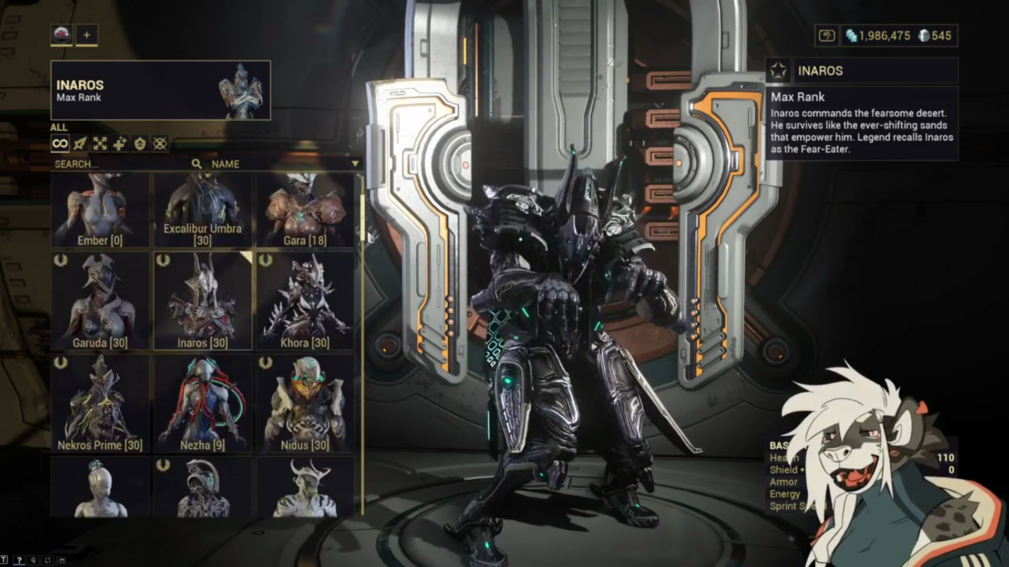
scroll(202, 347, down, 1)
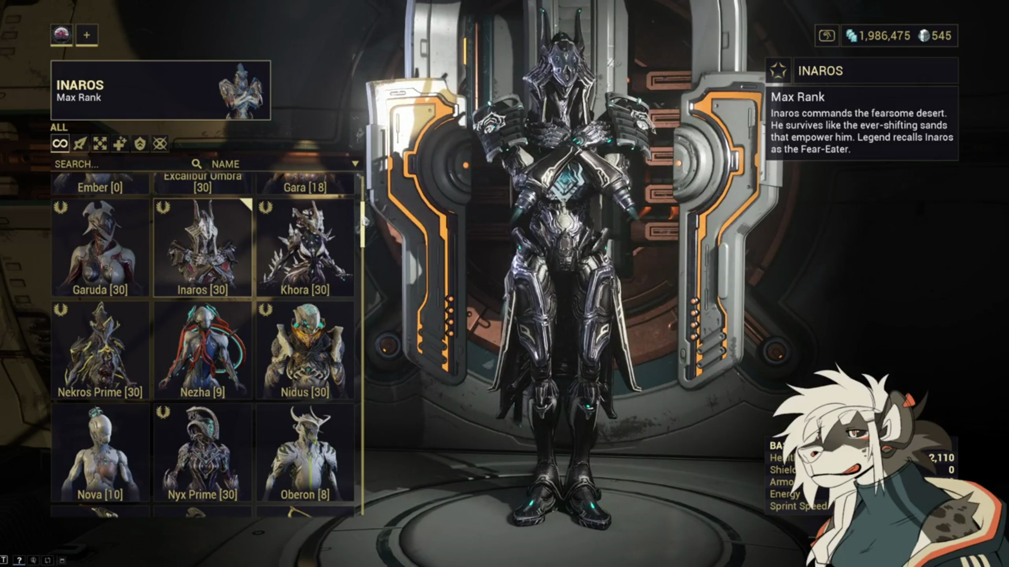
scroll(205, 345, up, 2)
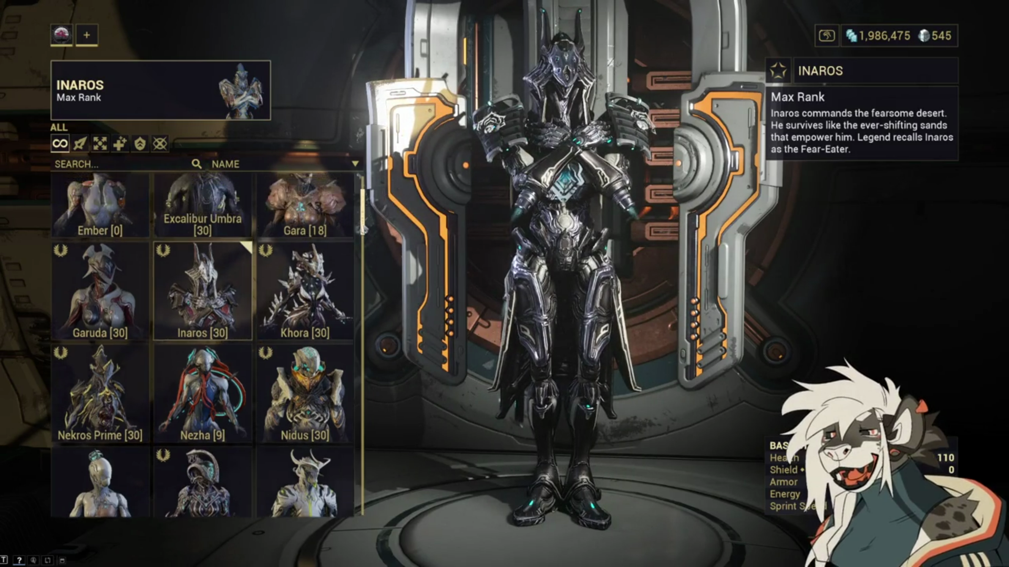
scroll(205, 344, up, 3)
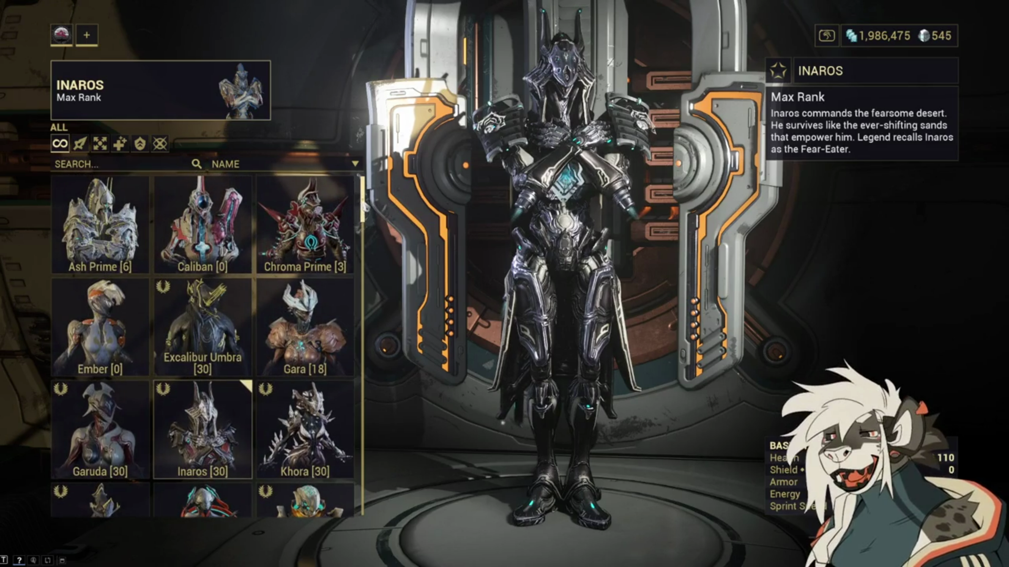
mouse_move(304, 290)
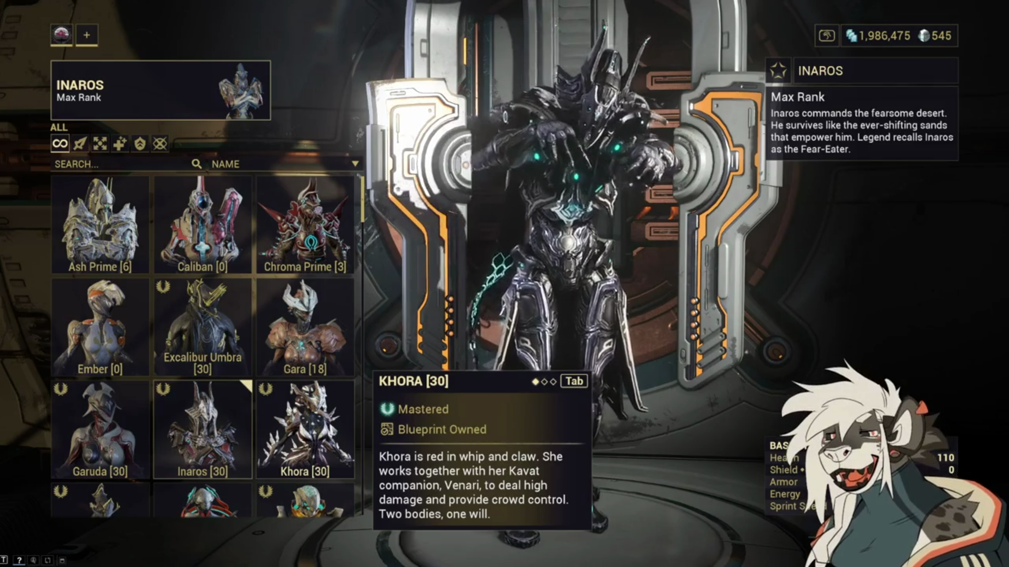
click(305, 428)
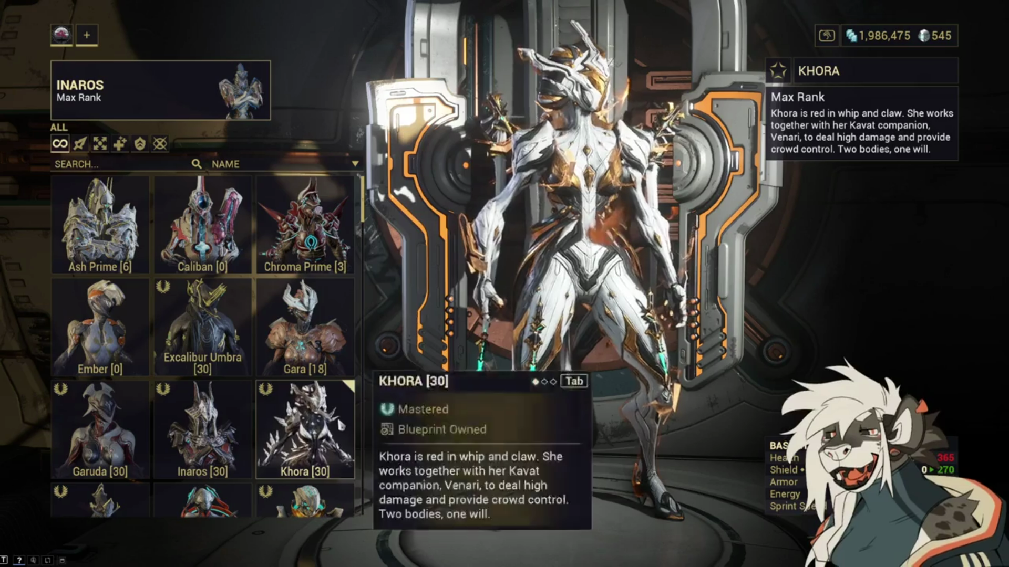
click(336, 417)
Step: Exit the arsenal and walk Khora past the Incubator into the Personal Quarters
key(Escape)
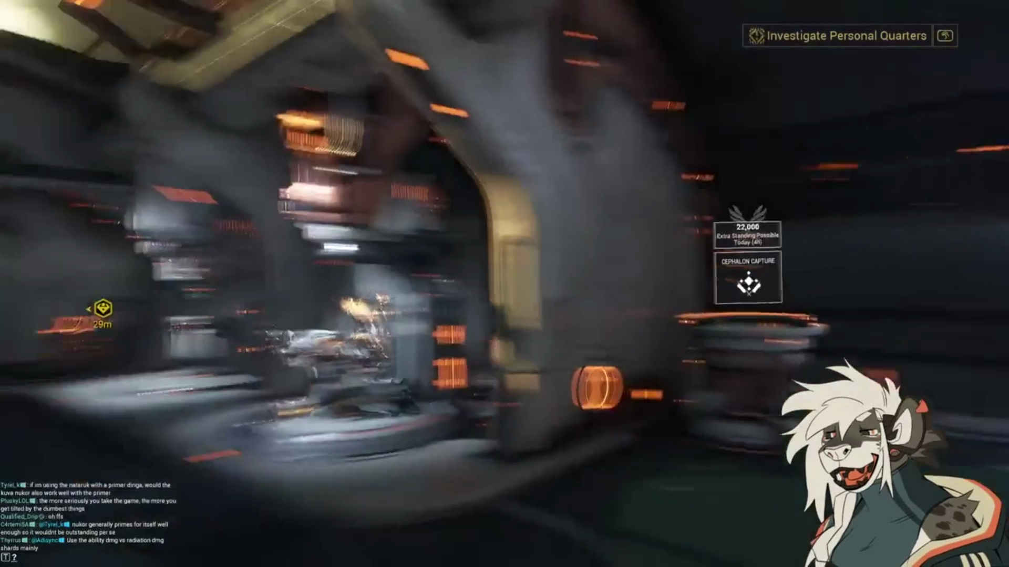
key(w)
key(w)
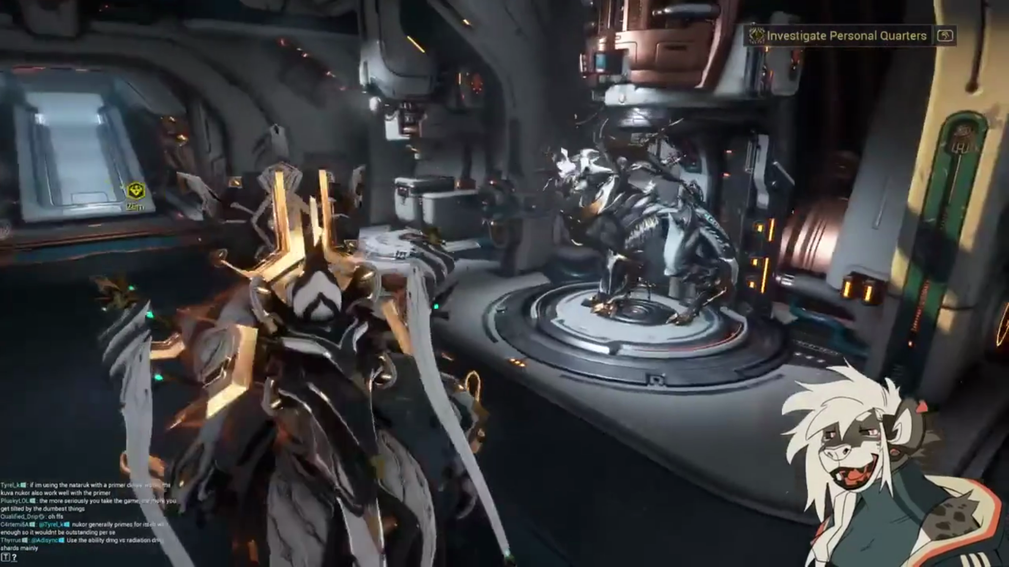
key(w)
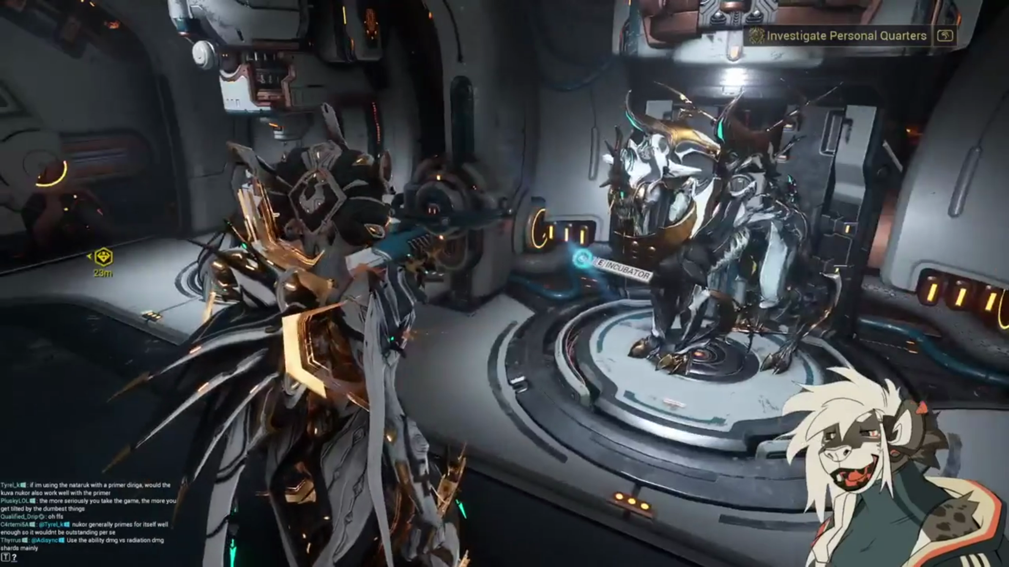
key(w)
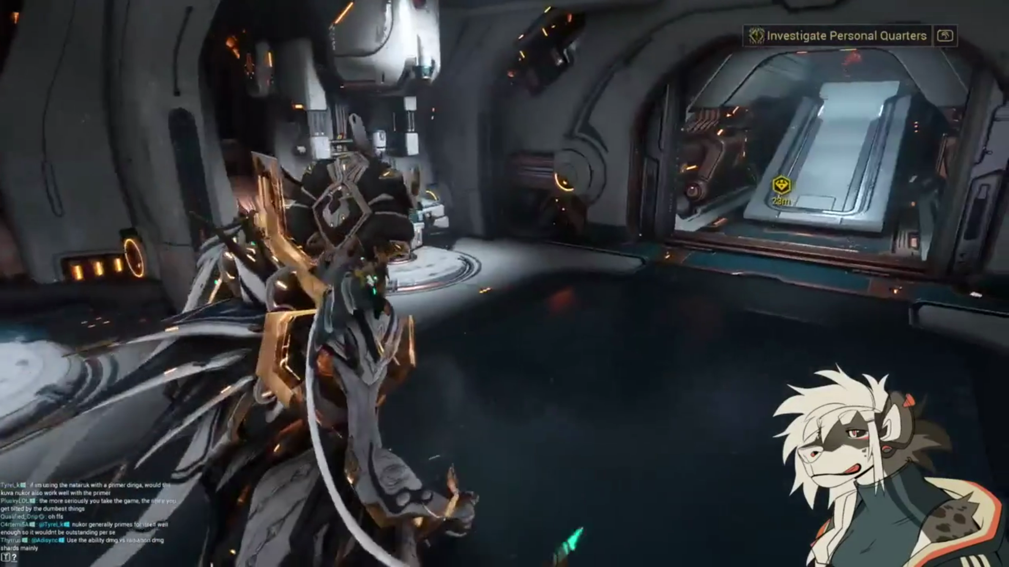
key(w)
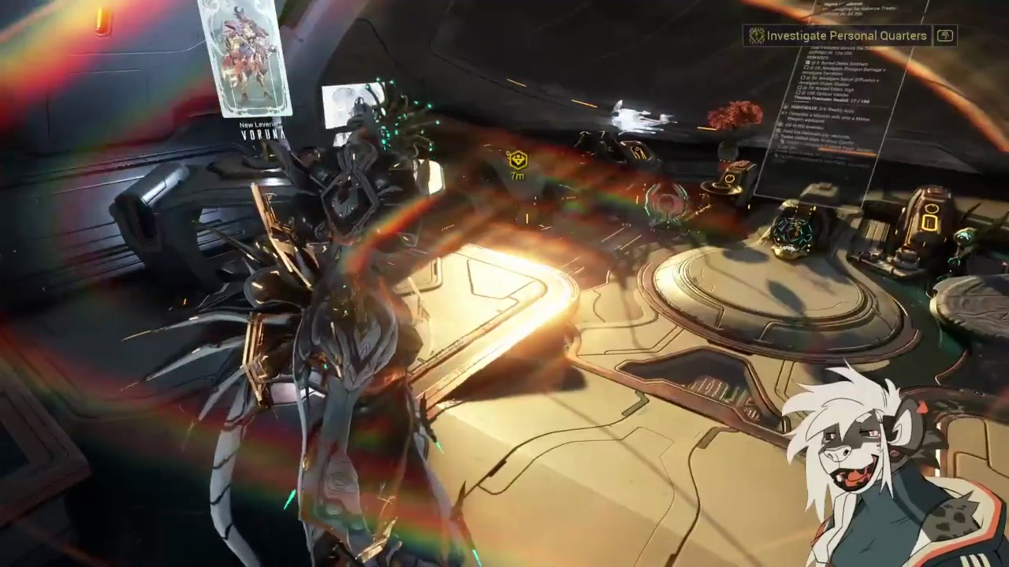
key(w)
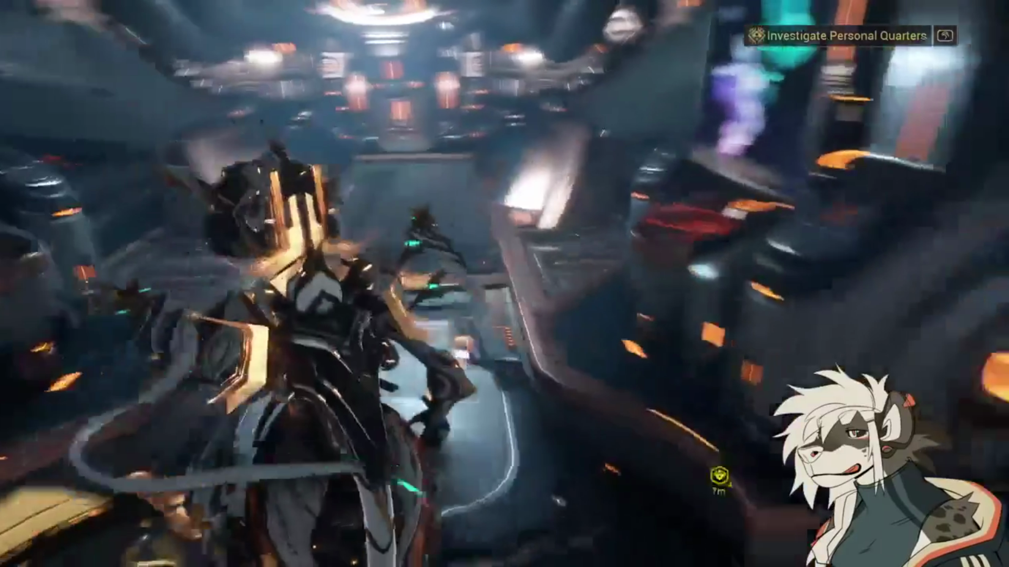
key(w)
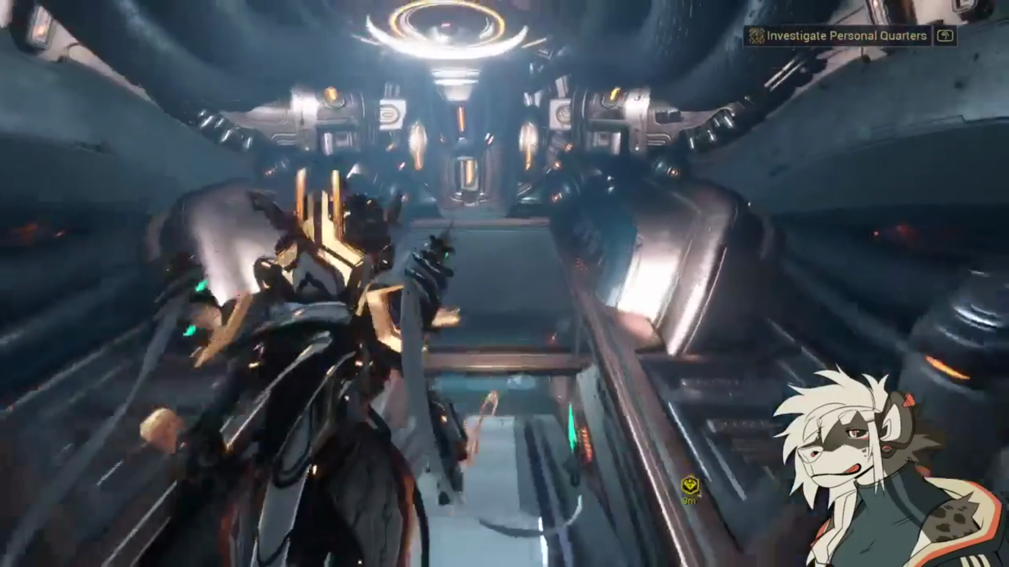
key(w)
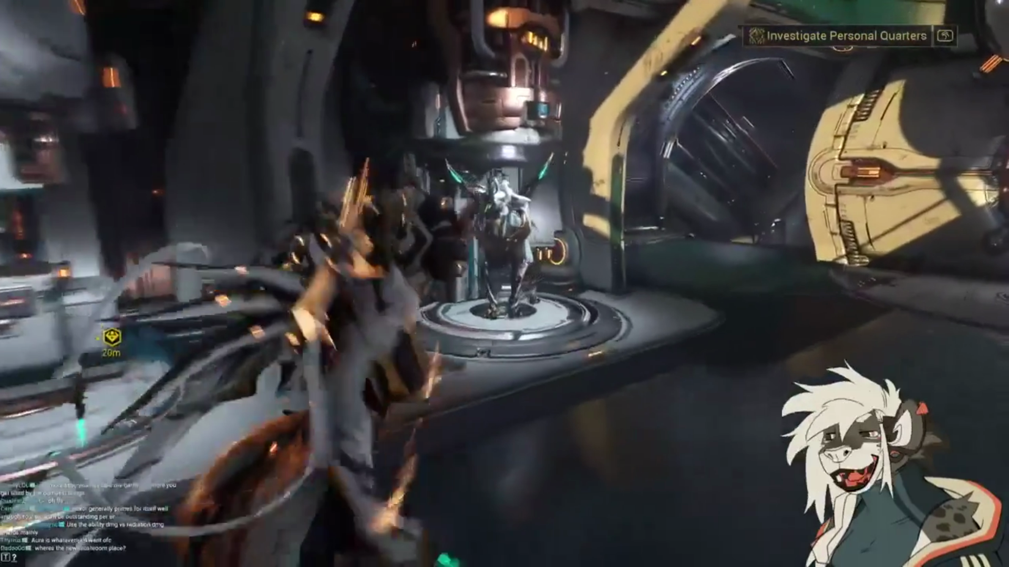
key(w)
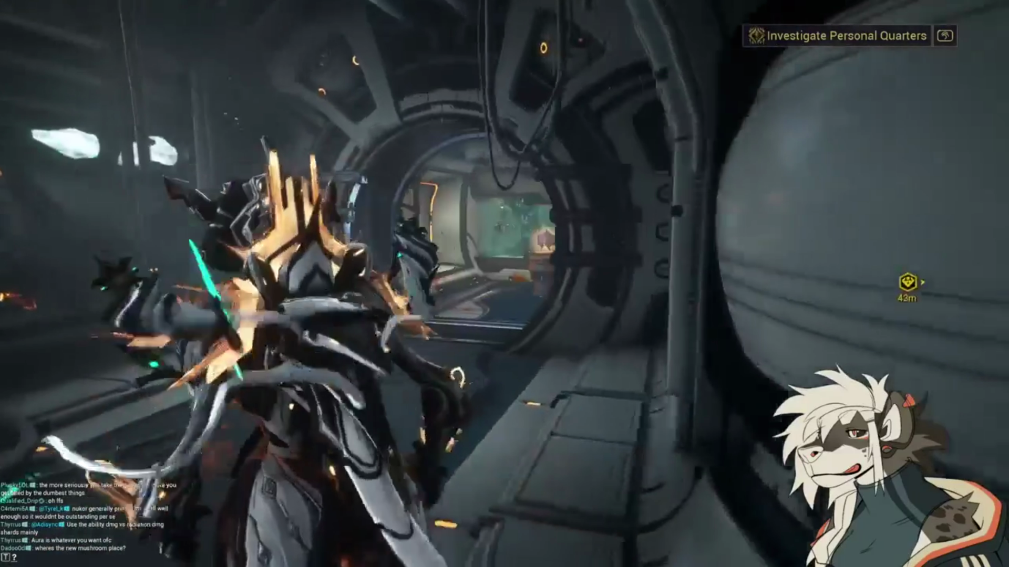
key(w)
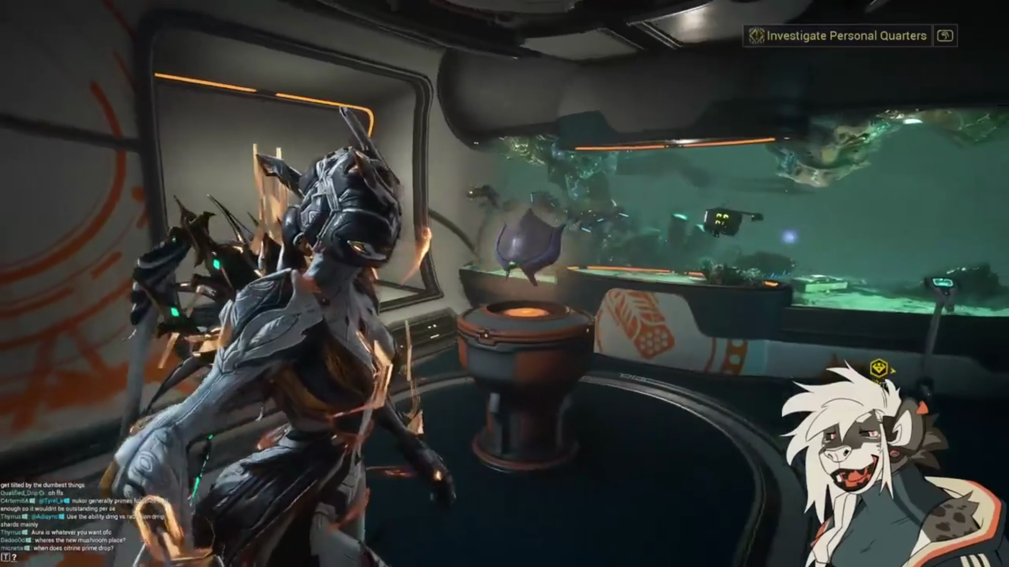
key(w)
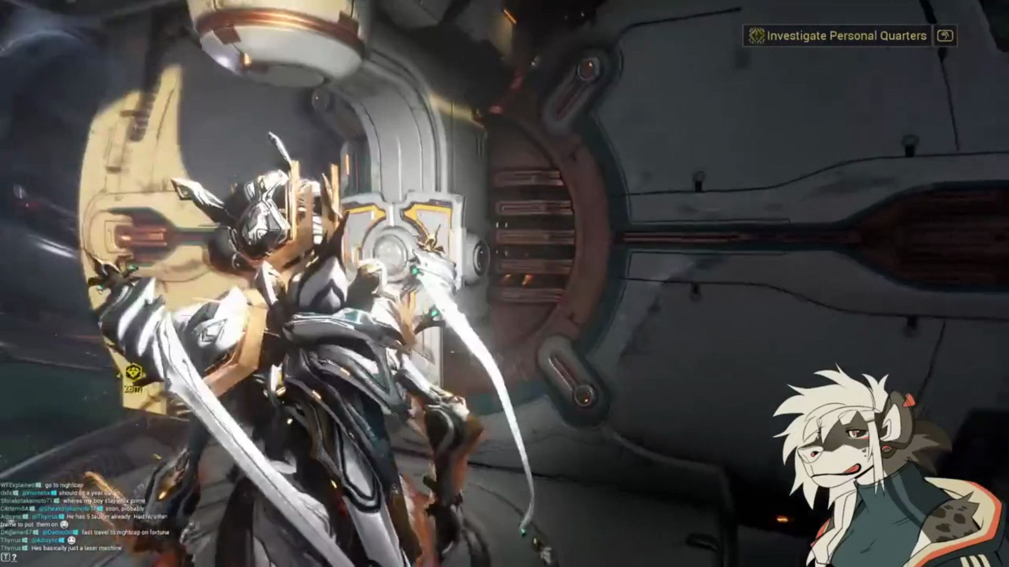
Step: Reopen the arsenal's swap roster and preview Nekros Prime and Nezha
key(e)
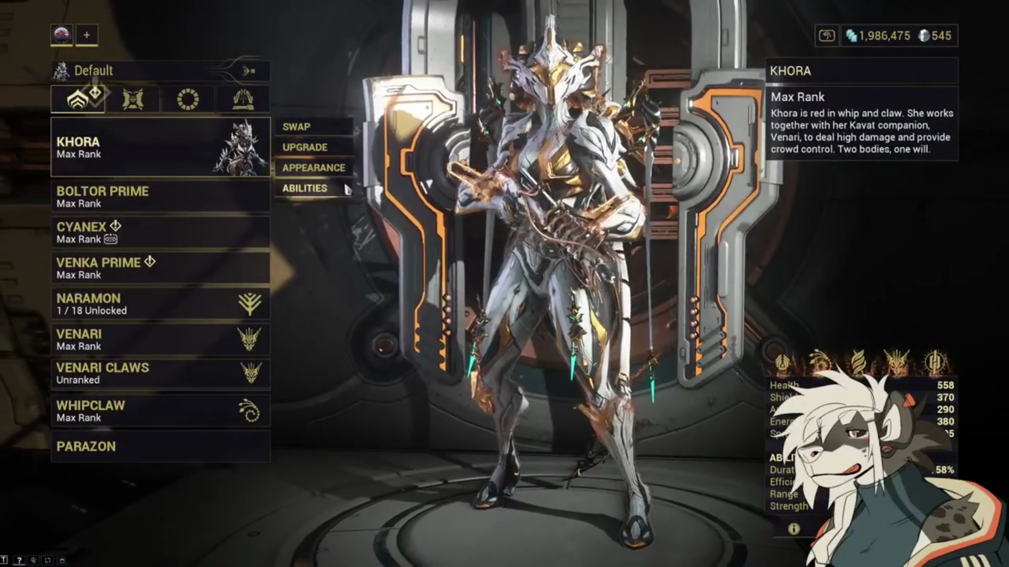
click(298, 126)
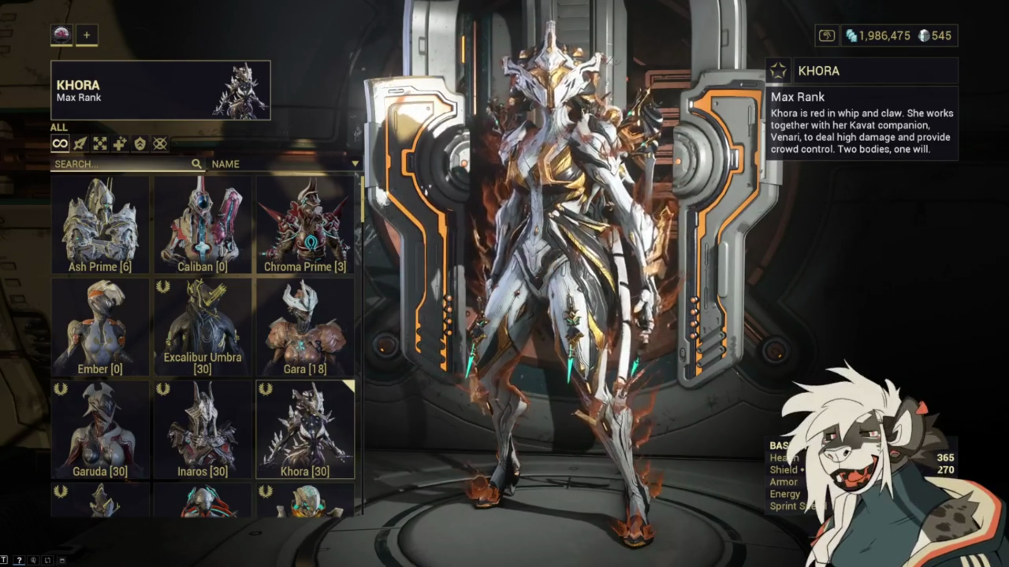
scroll(152, 342, down, 5)
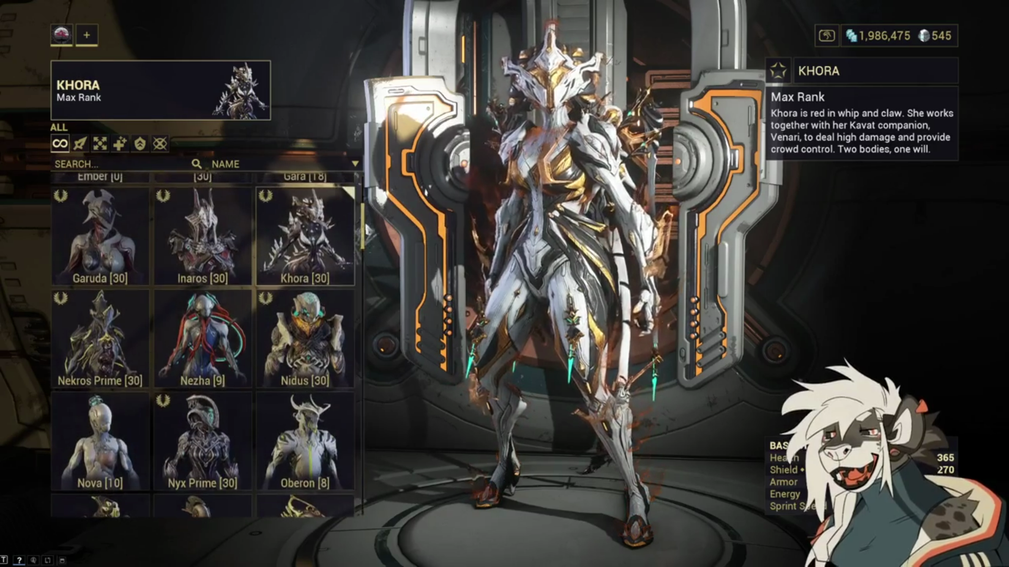
click(149, 342)
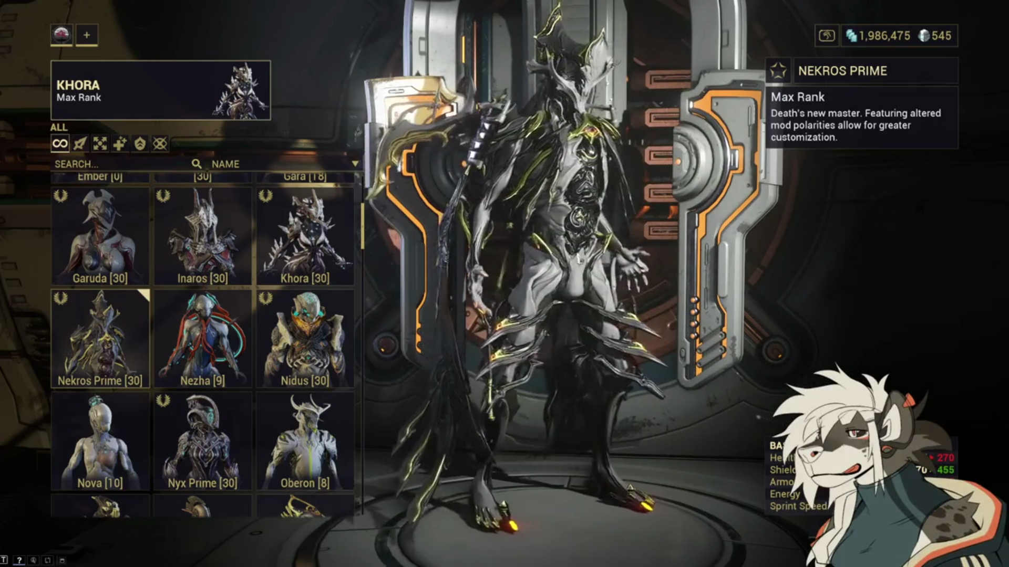
click(203, 336)
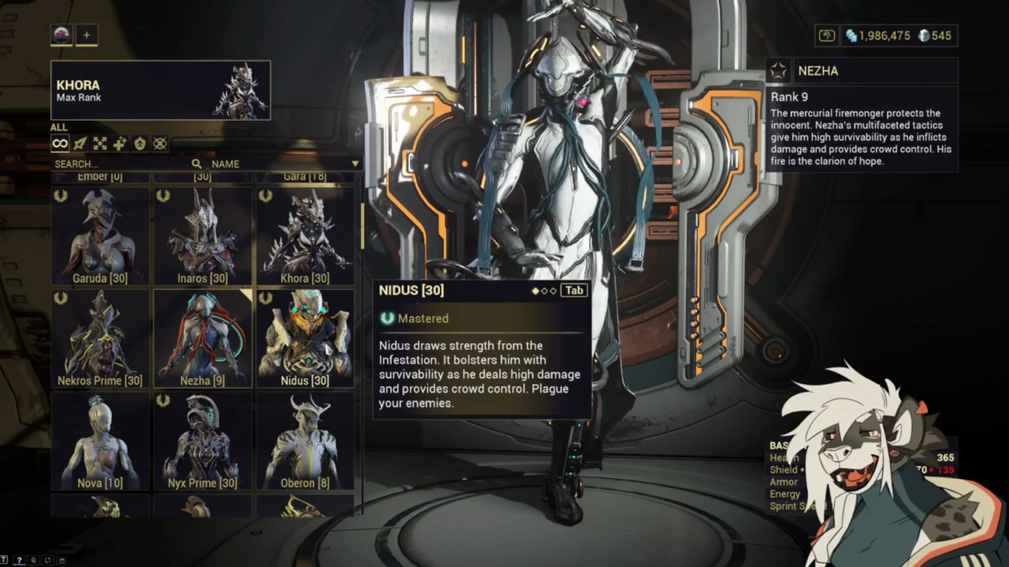
Step: Preview Nidus, rotate it to inspect the back, and equip it
click(304, 336)
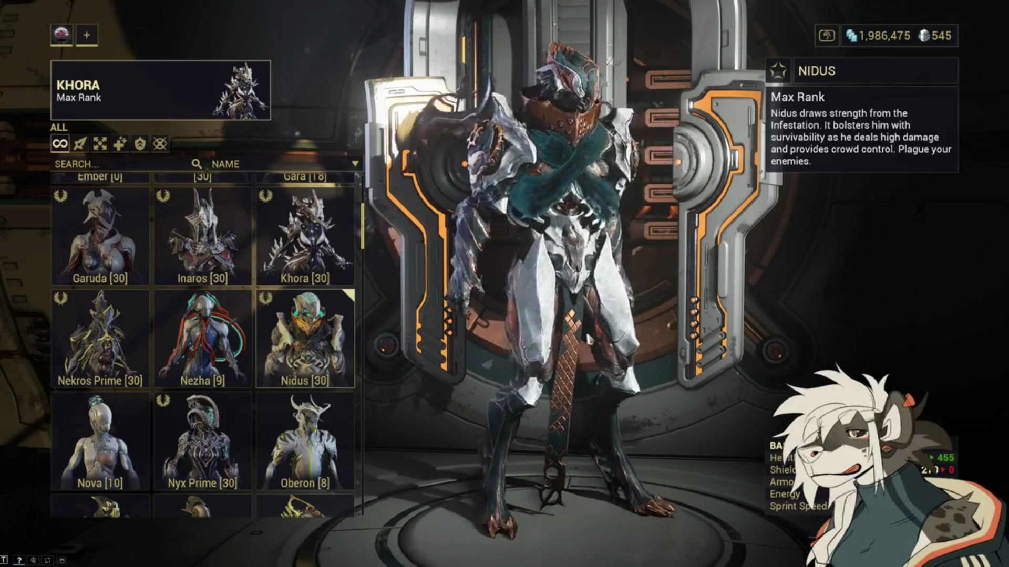
mouse_move(637, 349)
mouse_down()
mouse_move(777, 353)
mouse_move(824, 342)
mouse_move(616, 380)
mouse_up()
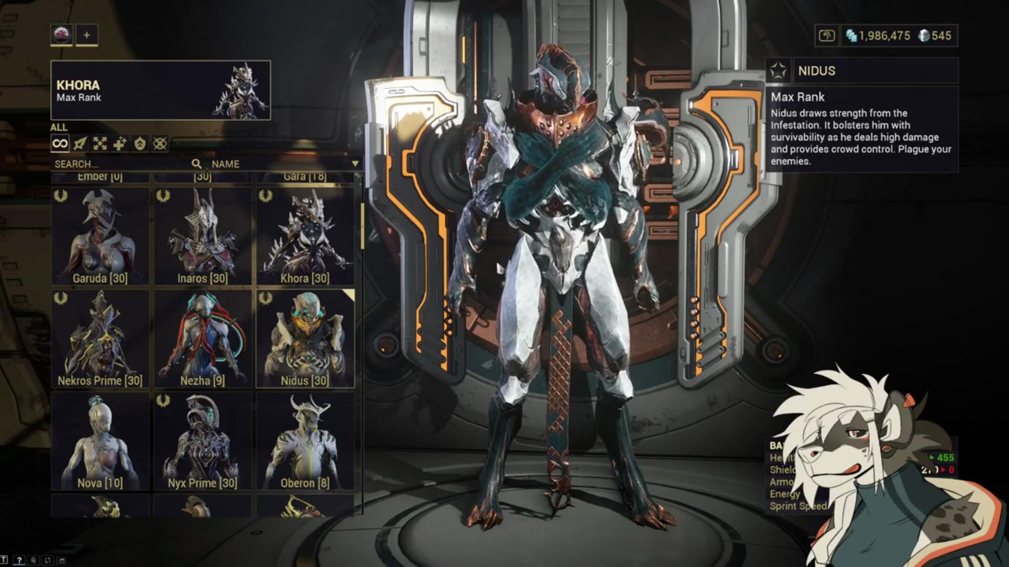
click(340, 324)
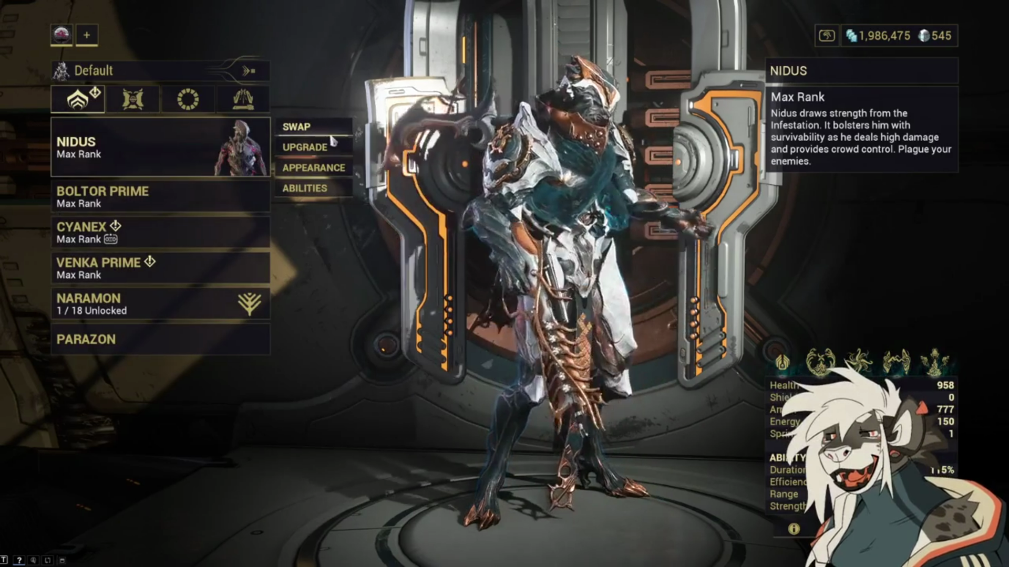
Step: Show the Nidus helmet grid with Phryke, Myxini and Prion helmets
click(328, 166)
click(220, 162)
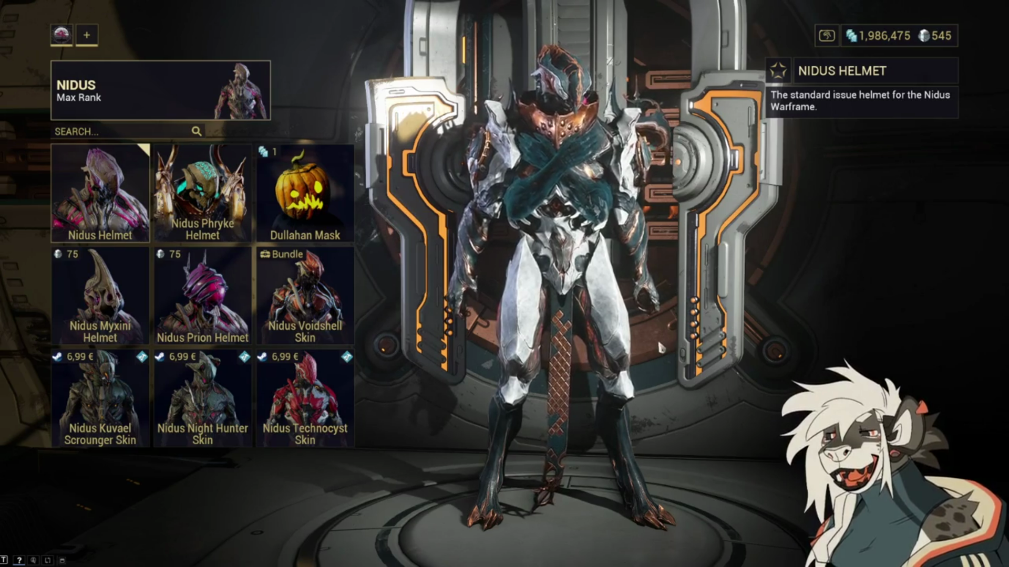
key(Escape)
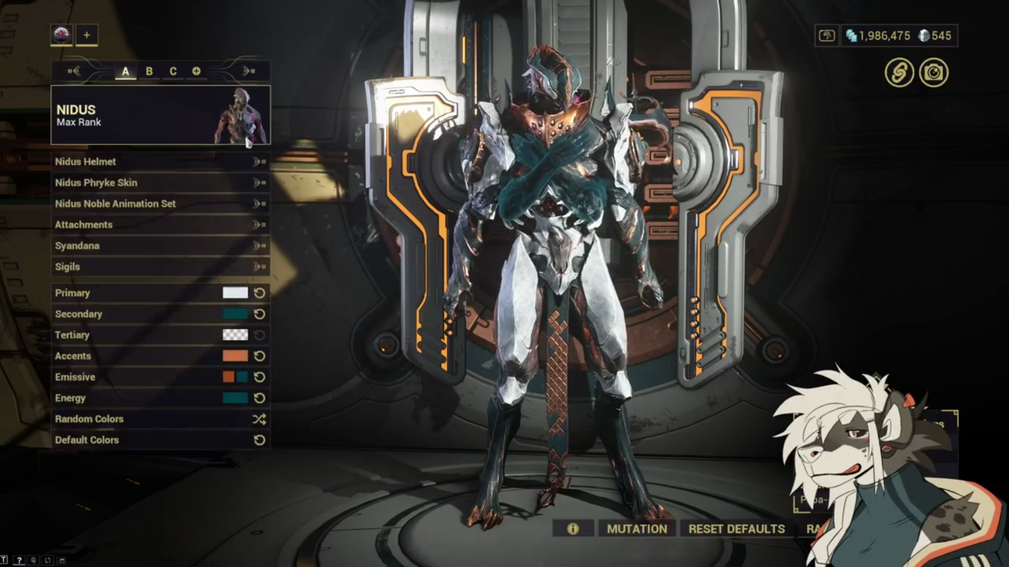
click(188, 183)
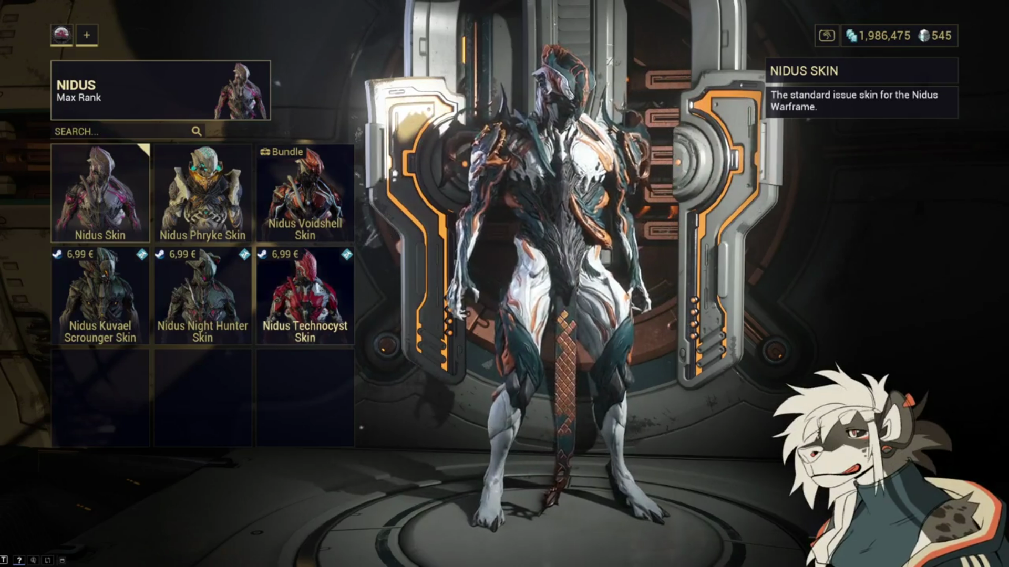
click(213, 202)
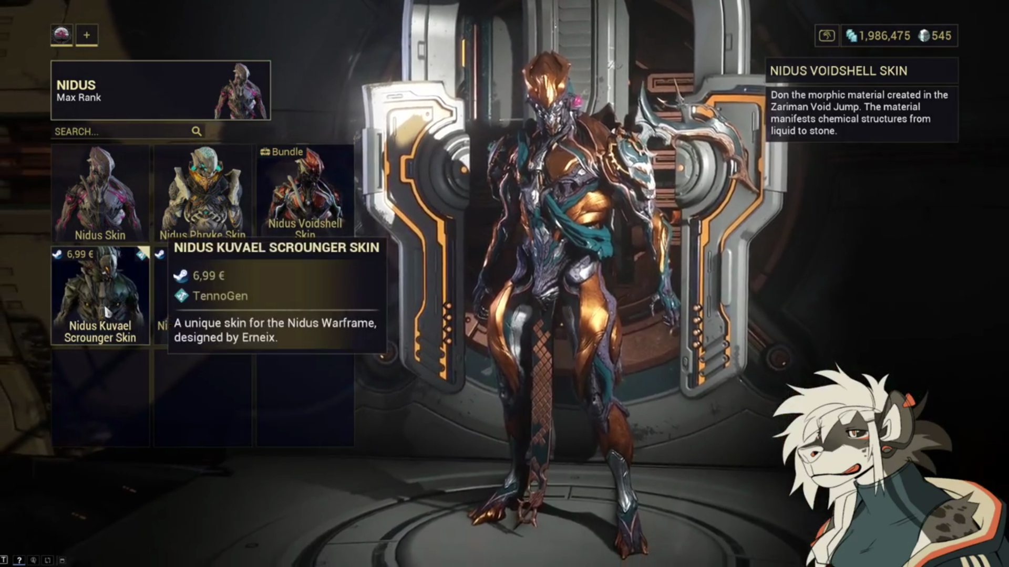
click(108, 311)
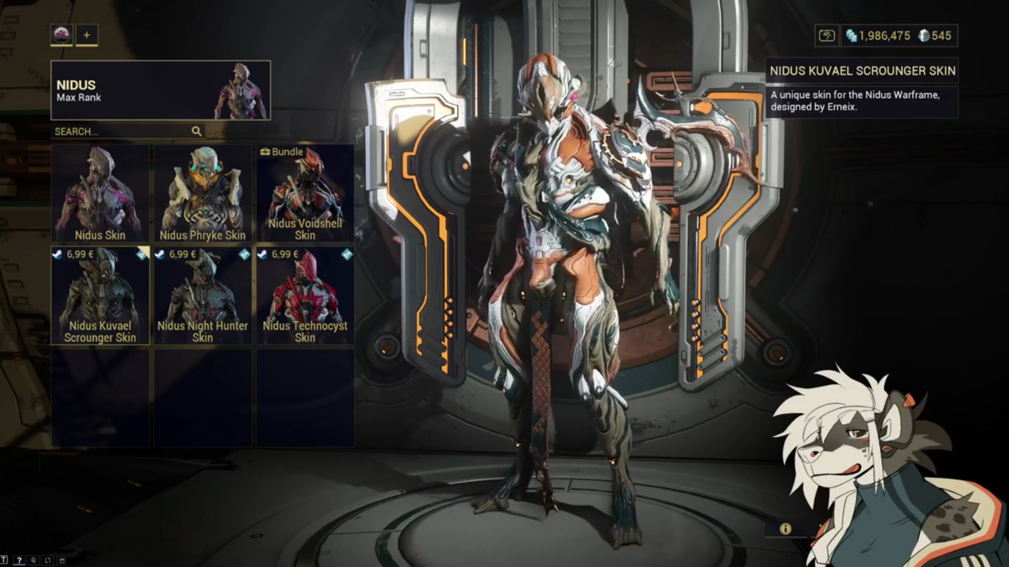
click(202, 294)
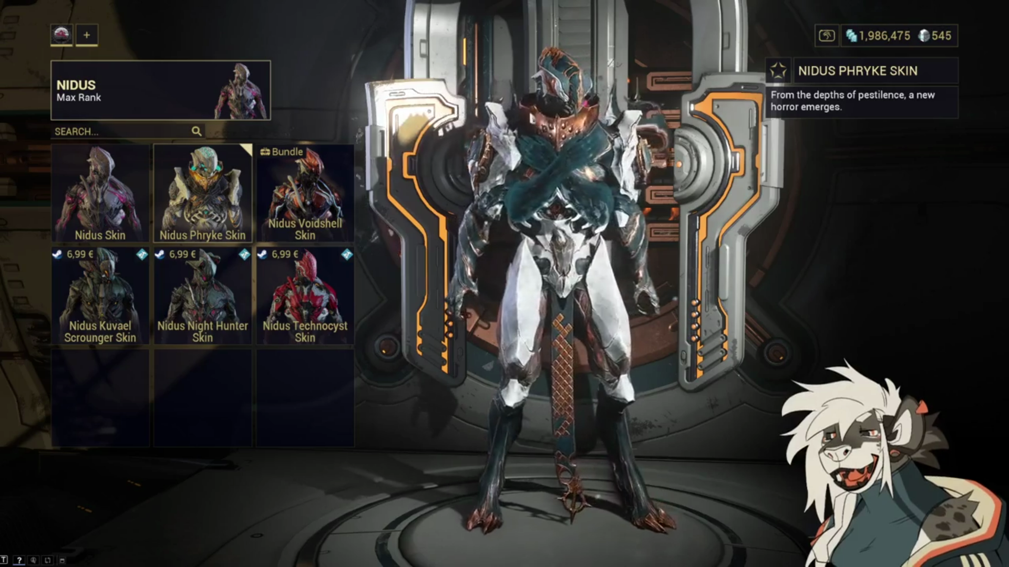
key(Escape)
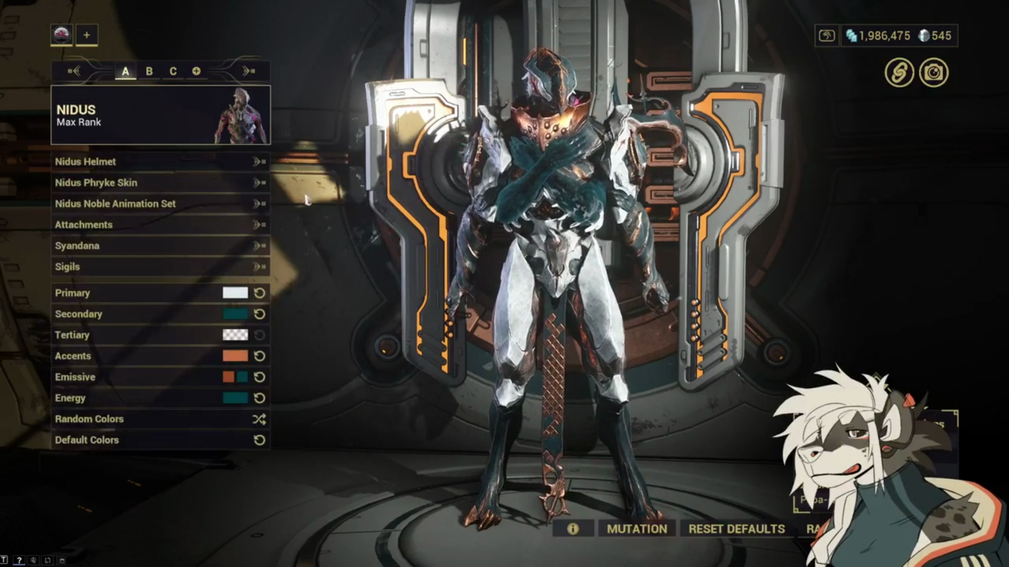
click(172, 167)
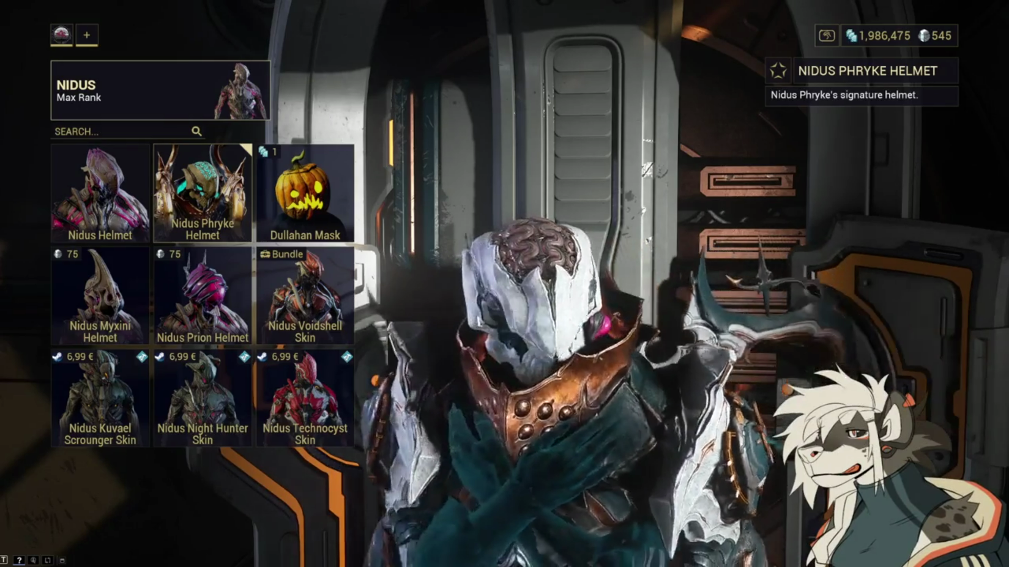
click(314, 207)
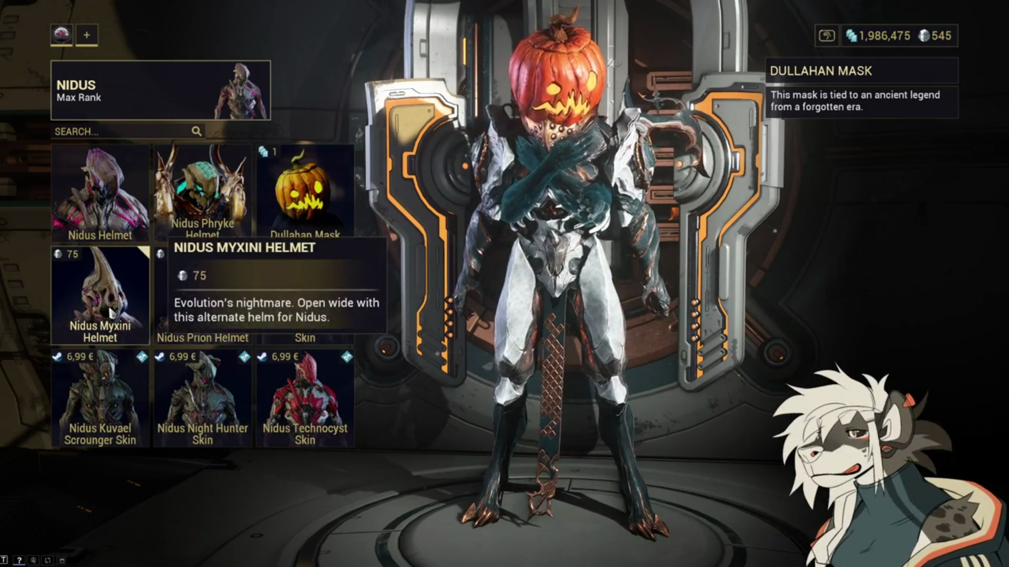
click(129, 286)
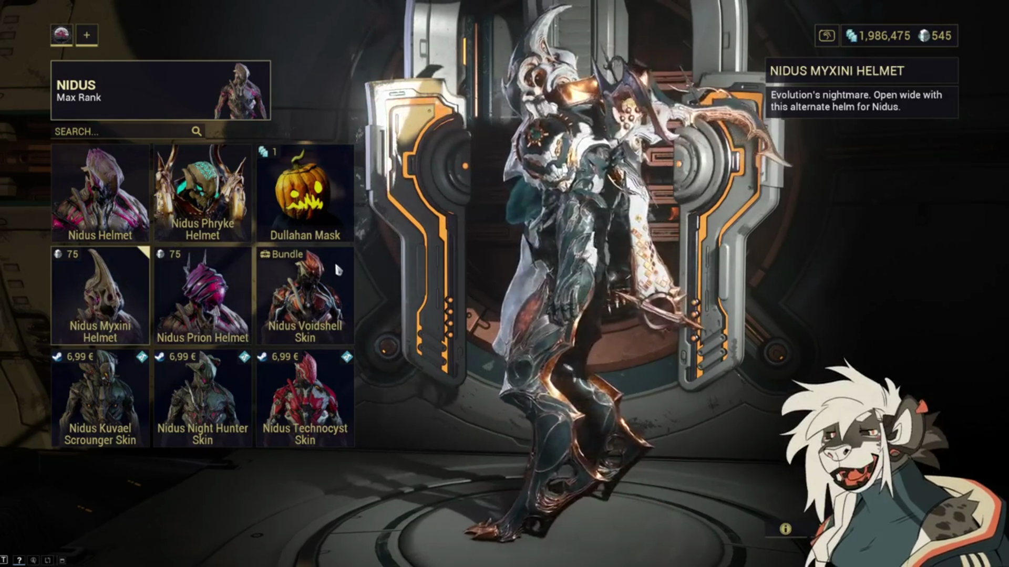
click(197, 331)
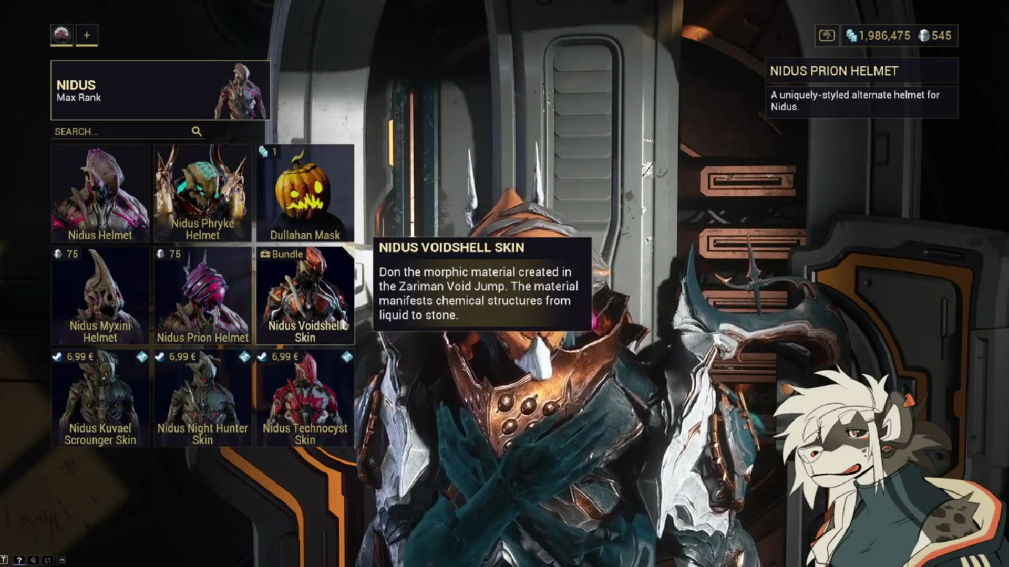
click(346, 263)
click(136, 368)
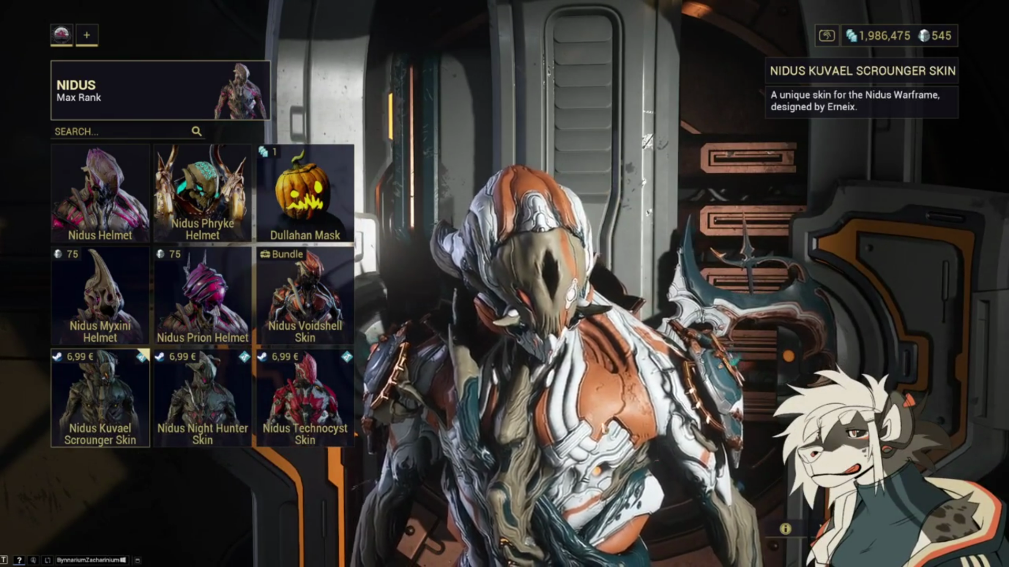
key(Escape)
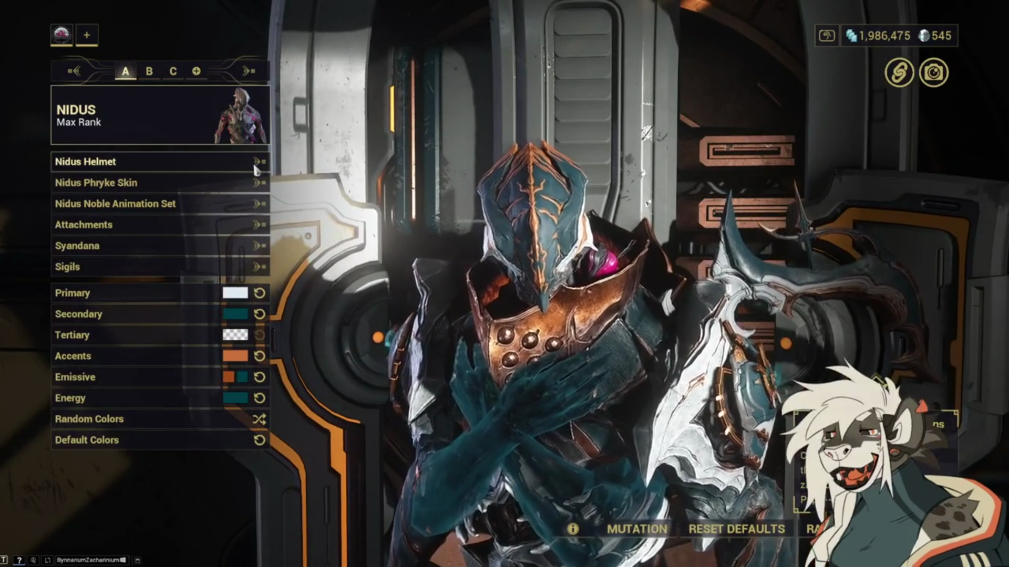
Step: Leave Appearance, open the Nidus swap list, and preview Valkyr Prime, then Voruna
key(Escape)
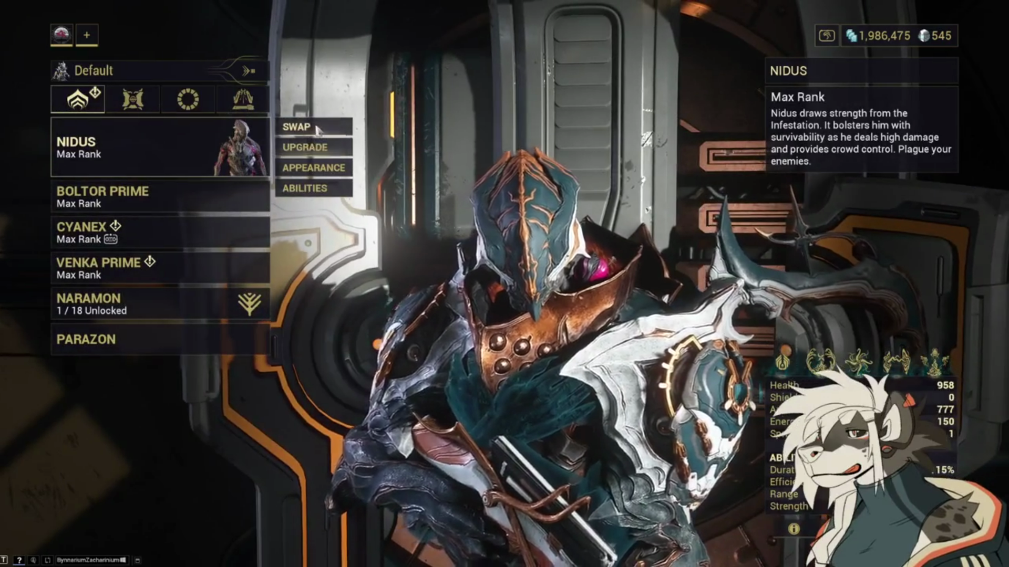
click(313, 132)
scroll(230, 305, down, 5)
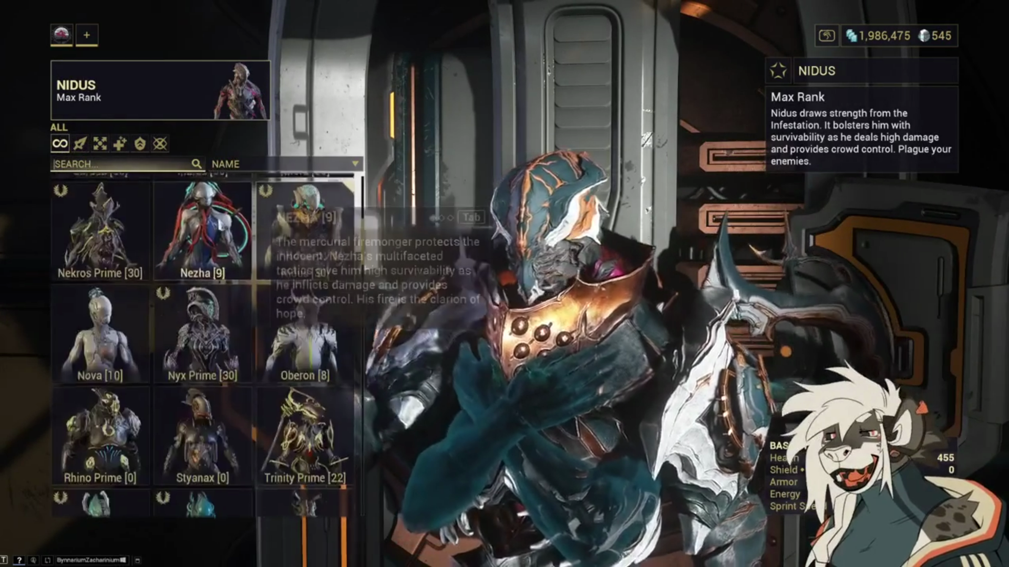
scroll(229, 306, down, 1)
scroll(230, 305, down, 1)
click(230, 306)
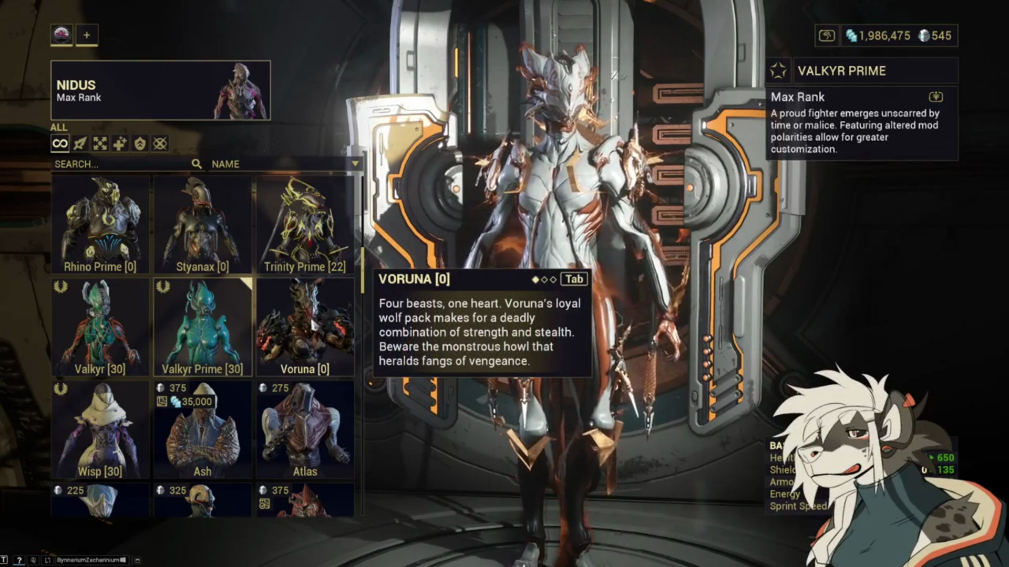
click(304, 326)
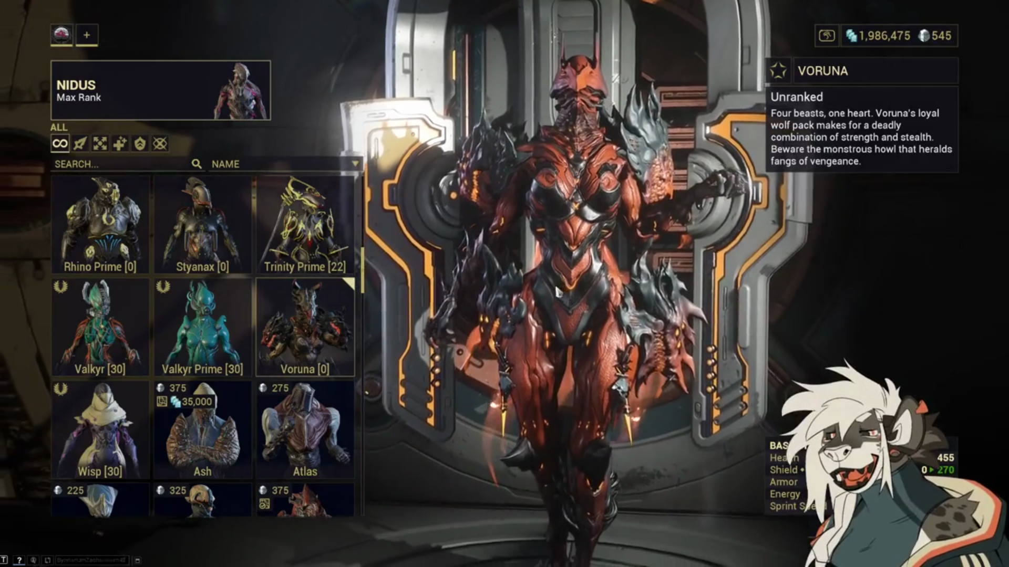
Step: Preview Wisp, then Valkyr Prime again, in the warframe roster
click(100, 428)
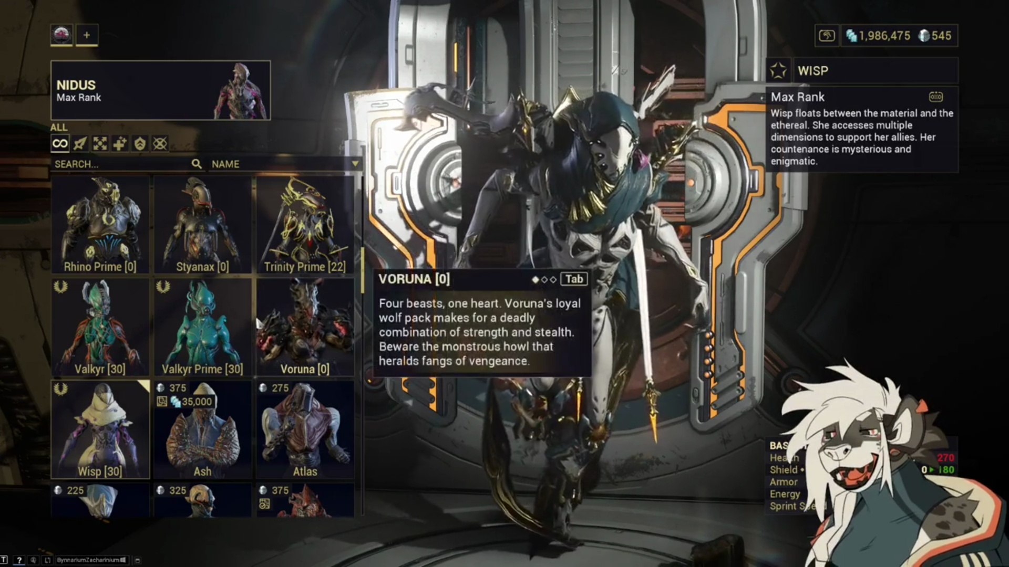
click(202, 326)
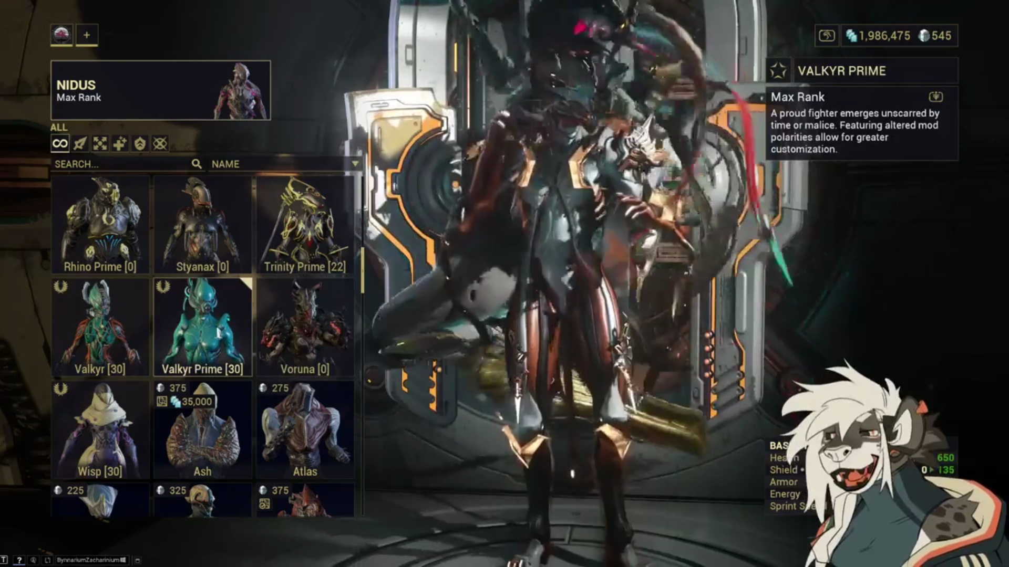
Step: Equip Valkyr Prime in place of Nidus, then reopen the roster and preview Styanax
click(210, 331)
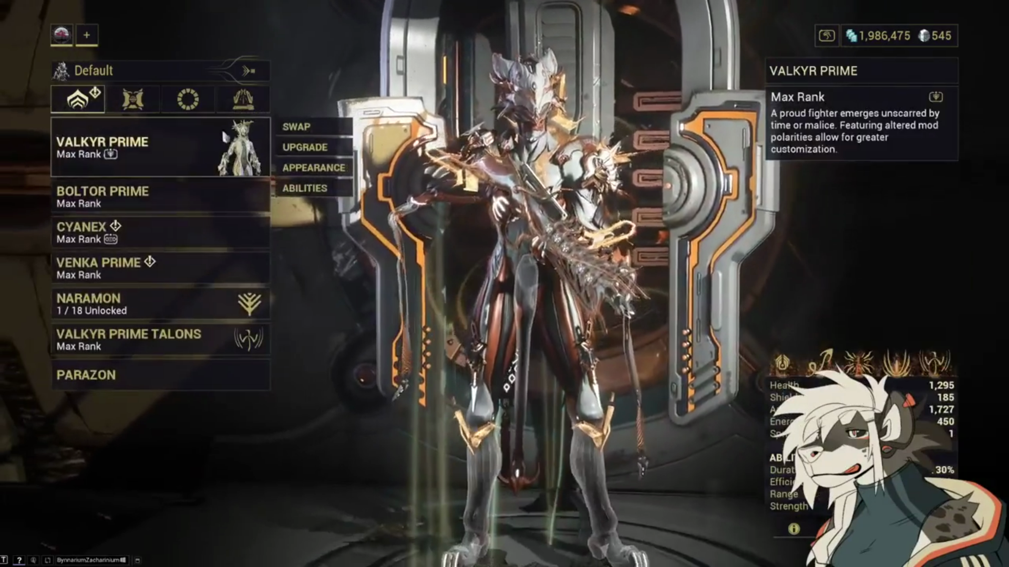
click(294, 127)
scroll(249, 324, down, 10)
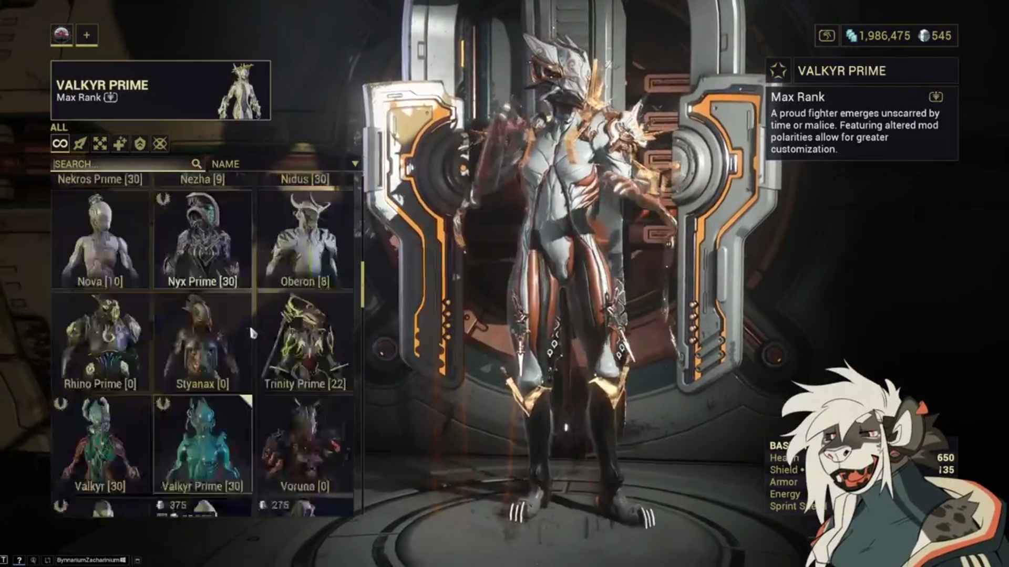
scroll(249, 324, down, 5)
scroll(257, 345, down, 5)
scroll(257, 345, down, 5)
scroll(257, 336, down, 5)
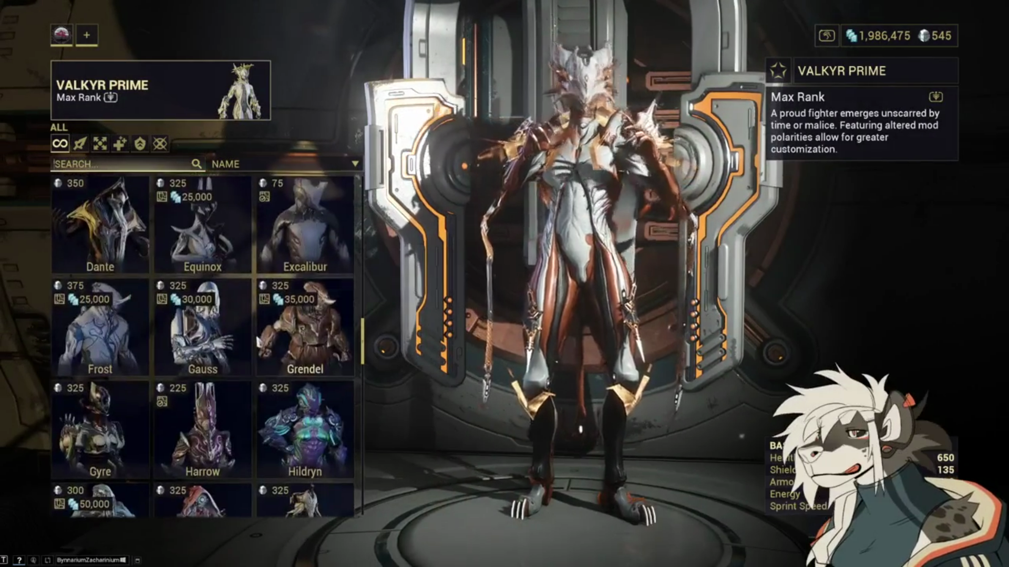
scroll(256, 309, up, 5)
scroll(256, 309, up, 10)
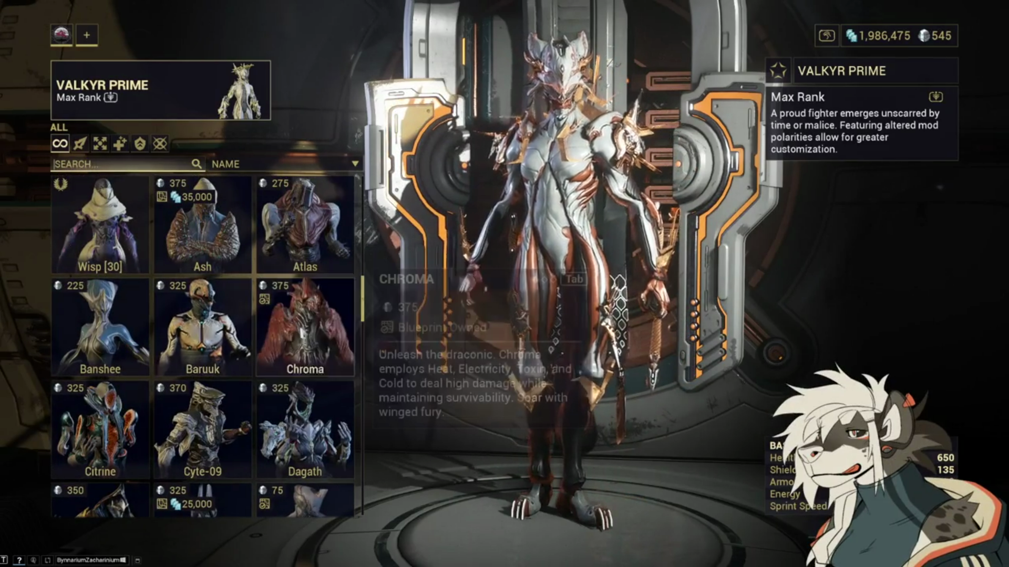
scroll(252, 342, up, 10)
scroll(250, 359, up, 5)
click(242, 358)
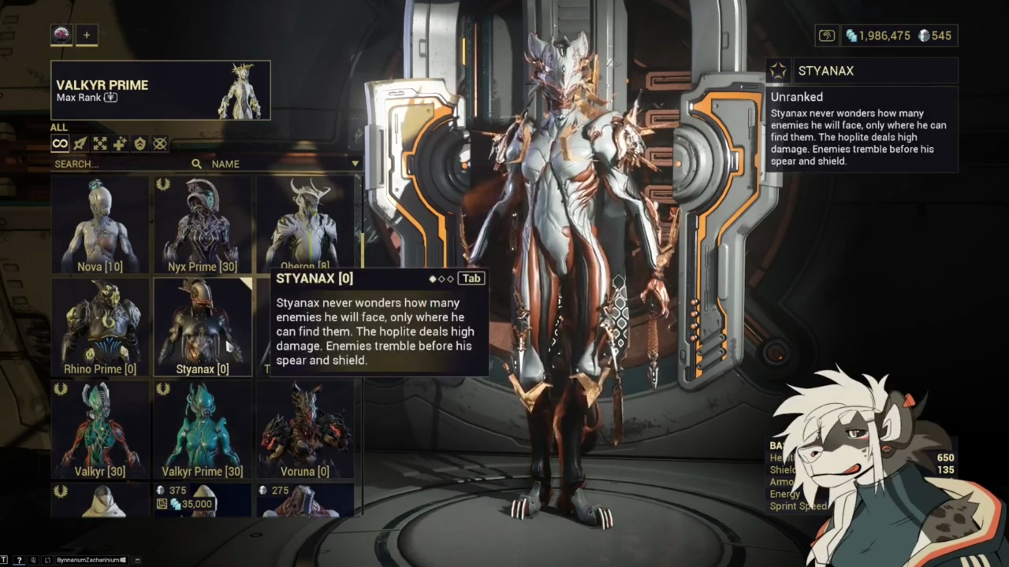
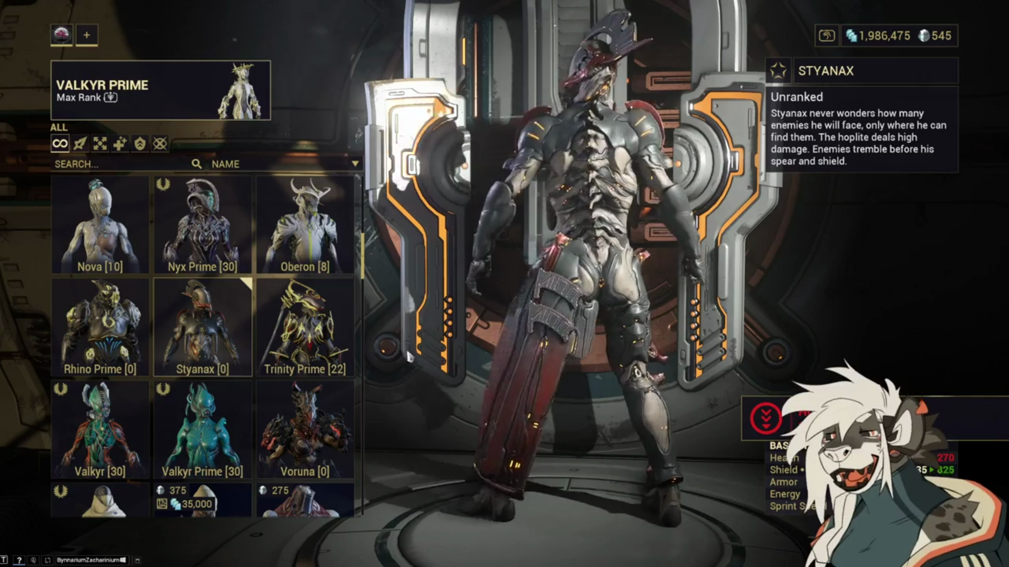
Step: Swap Styanax for Valkyr Prime and view its loadout A appearance: Mithra helmet, Gersemi skin
mouse_move(371, 352)
mouse_down()
mouse_move(486, 371)
mouse_move(646, 366)
mouse_up()
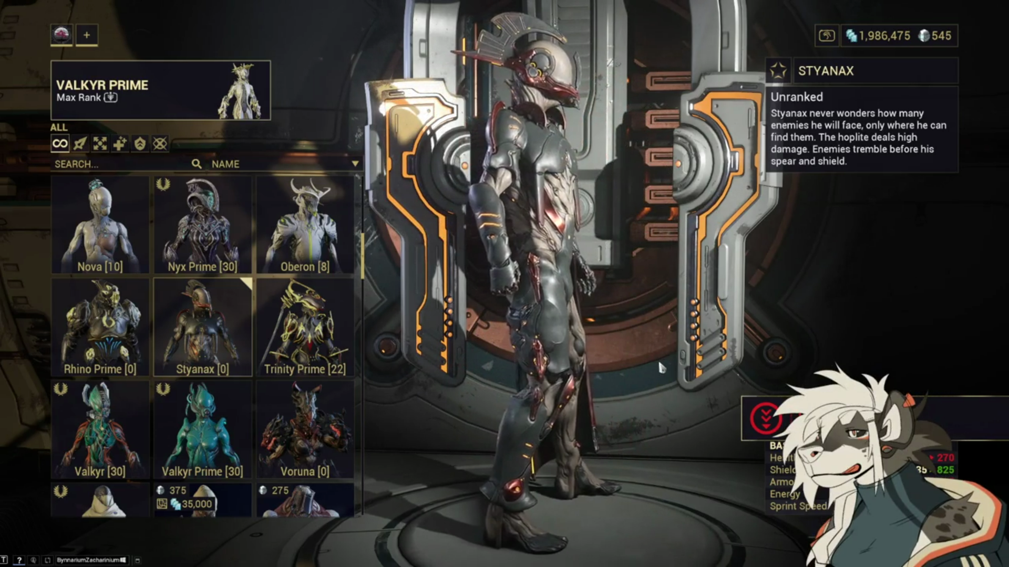
drag(644, 366, 613, 362)
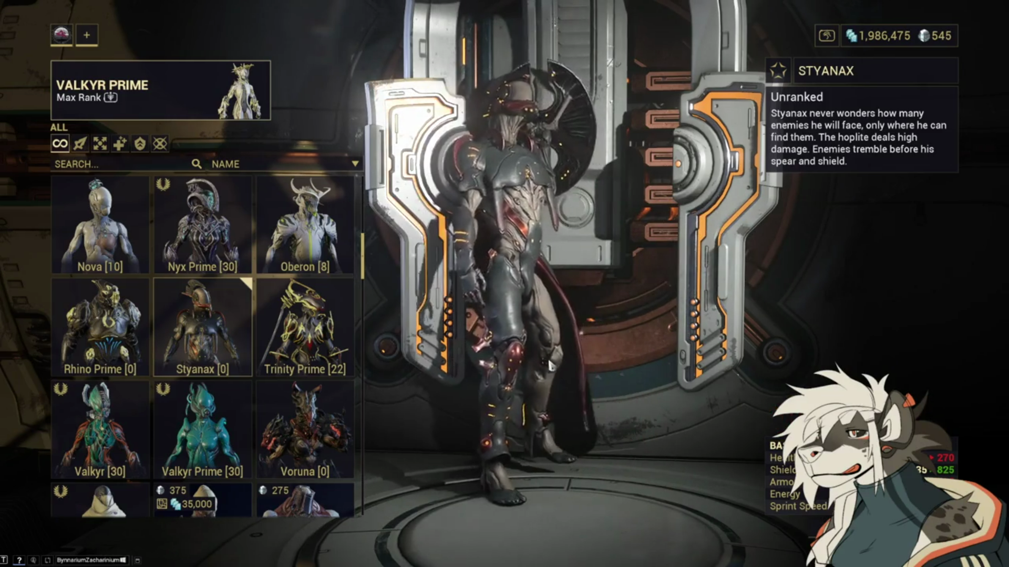
click(220, 402)
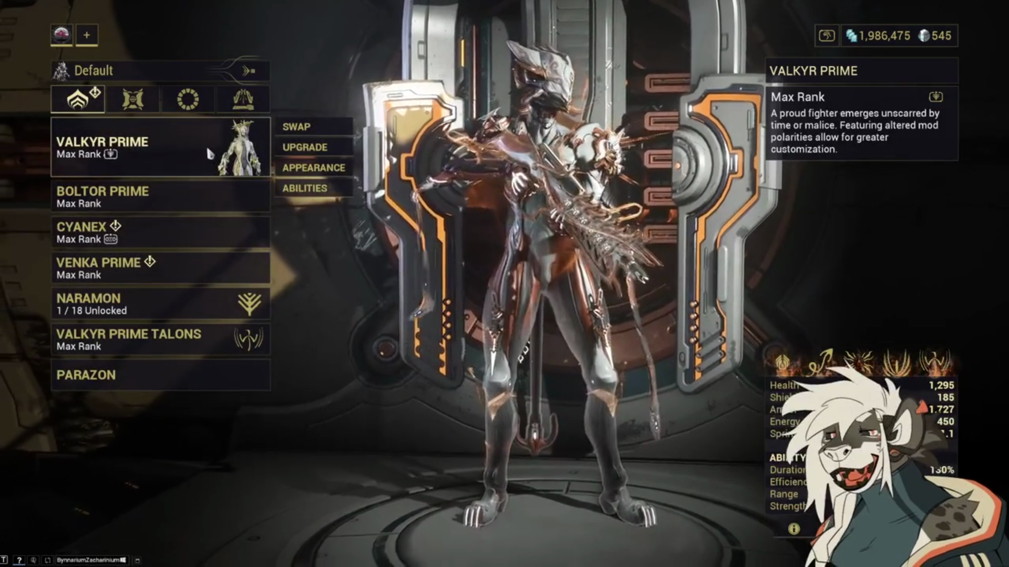
click(310, 169)
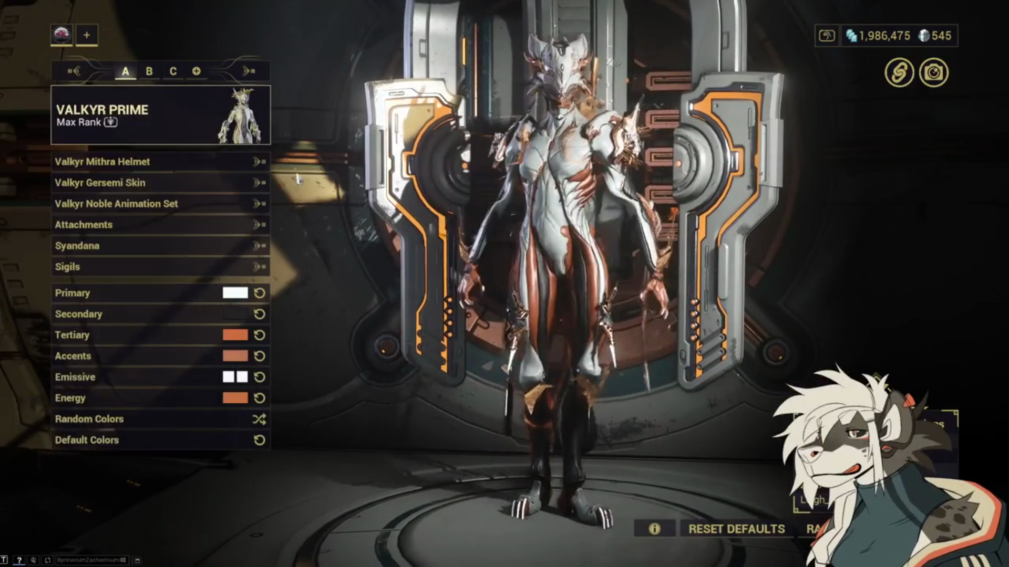
Step: Switch Valkyr Prime to appearance loadout B: Heirloom helmet and skin, Noble animations, orange energy
click(152, 70)
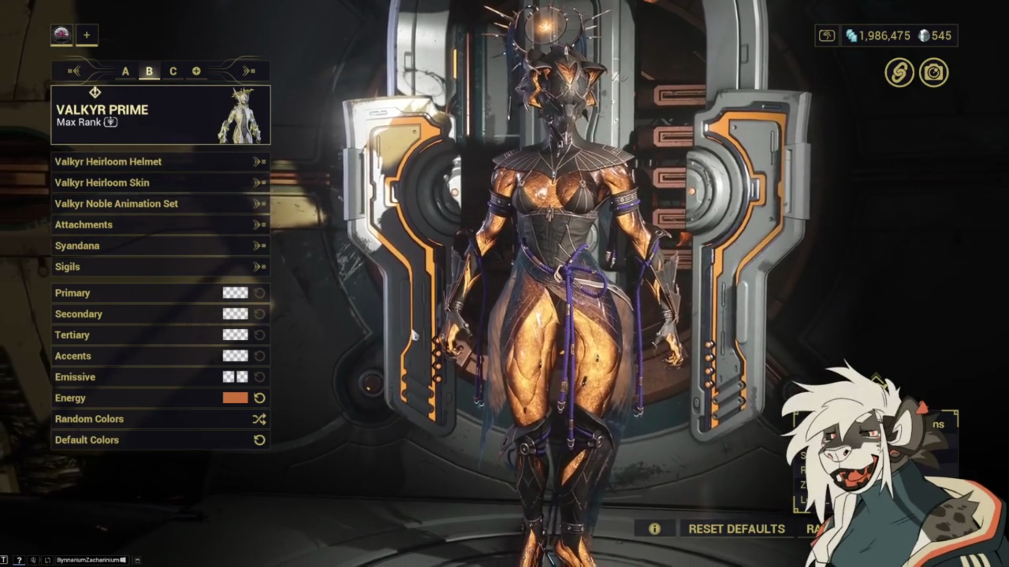
Step: Expand the in-game chat and bring up the options menu for the private conversation tab
click(80, 561)
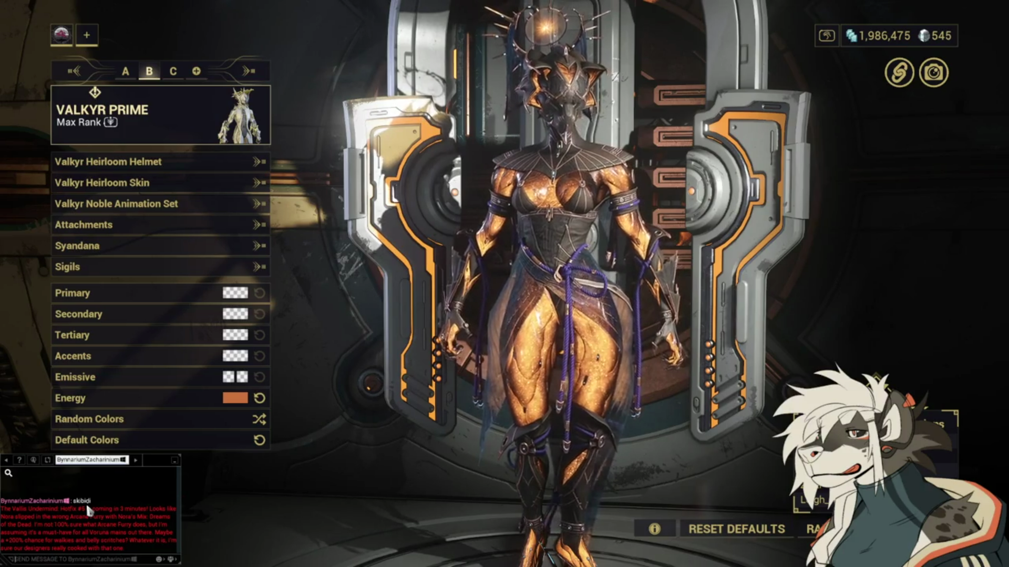
right_click(103, 465)
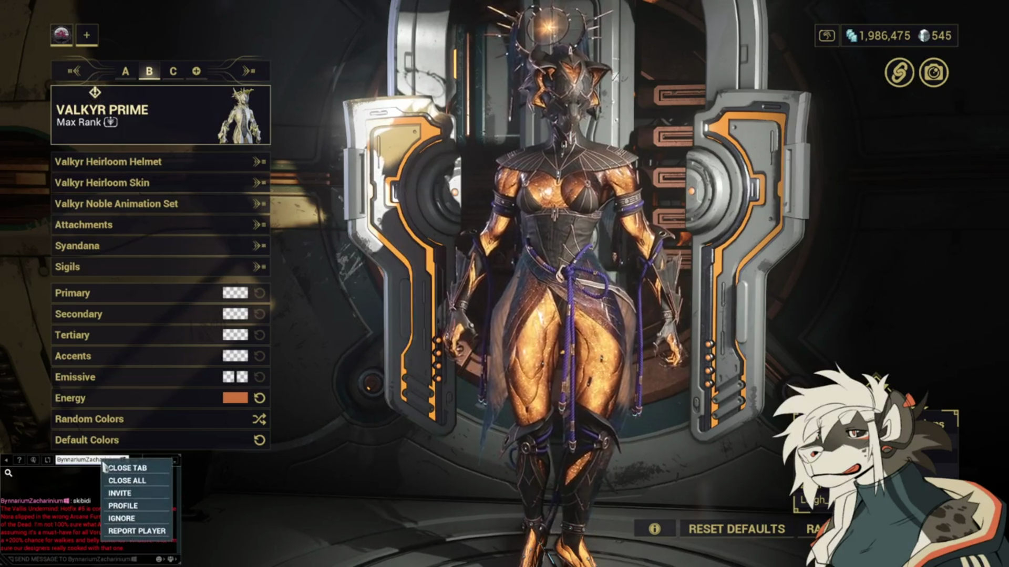